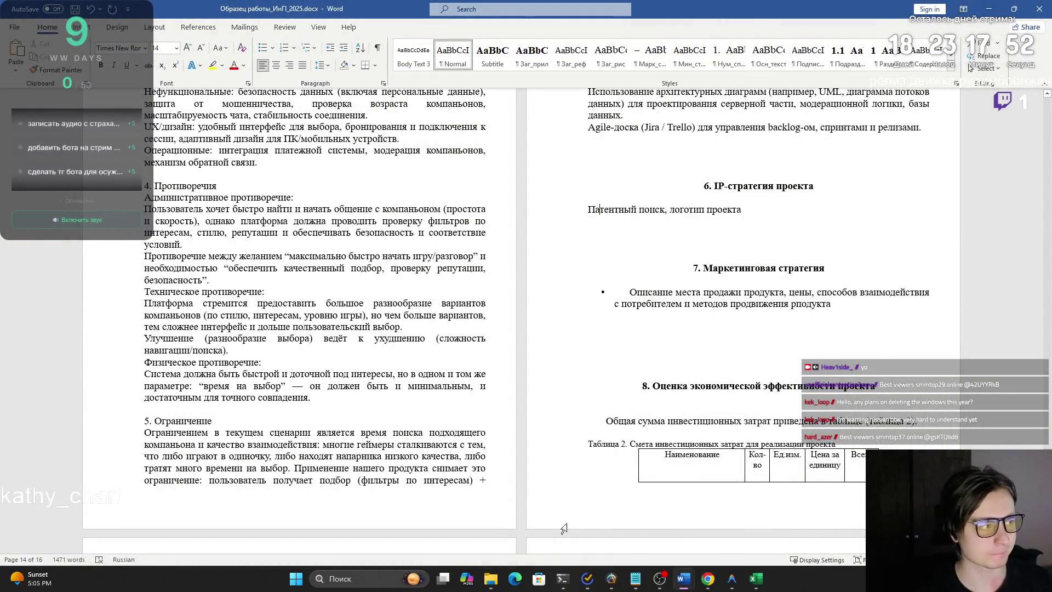
Minimize Word to reveal the Moodle IP-strategy business game assignment page.
left_click(989, 8)
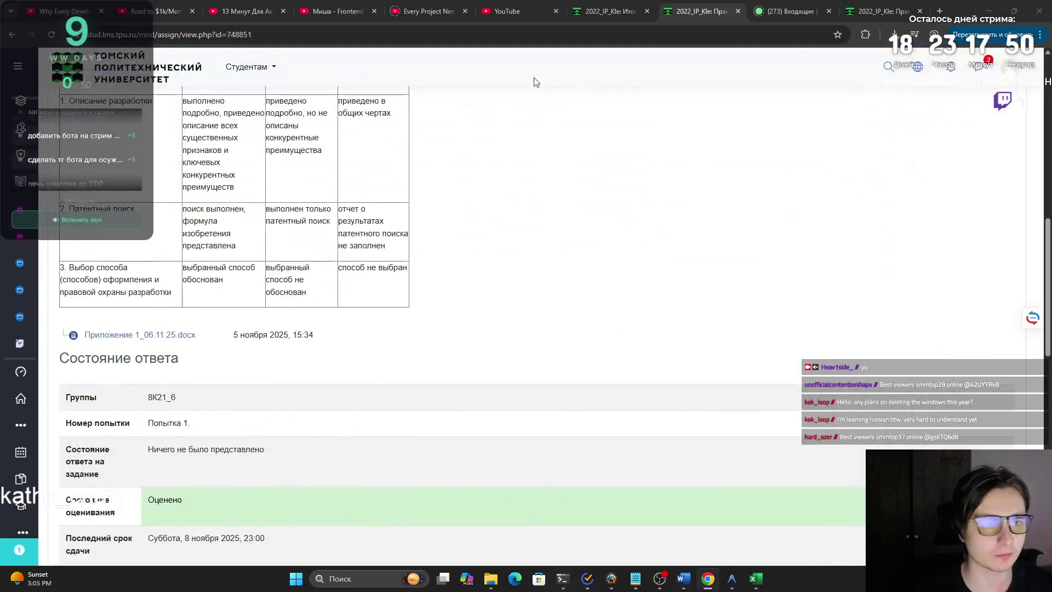
scroll(404, 116, "down", 2)
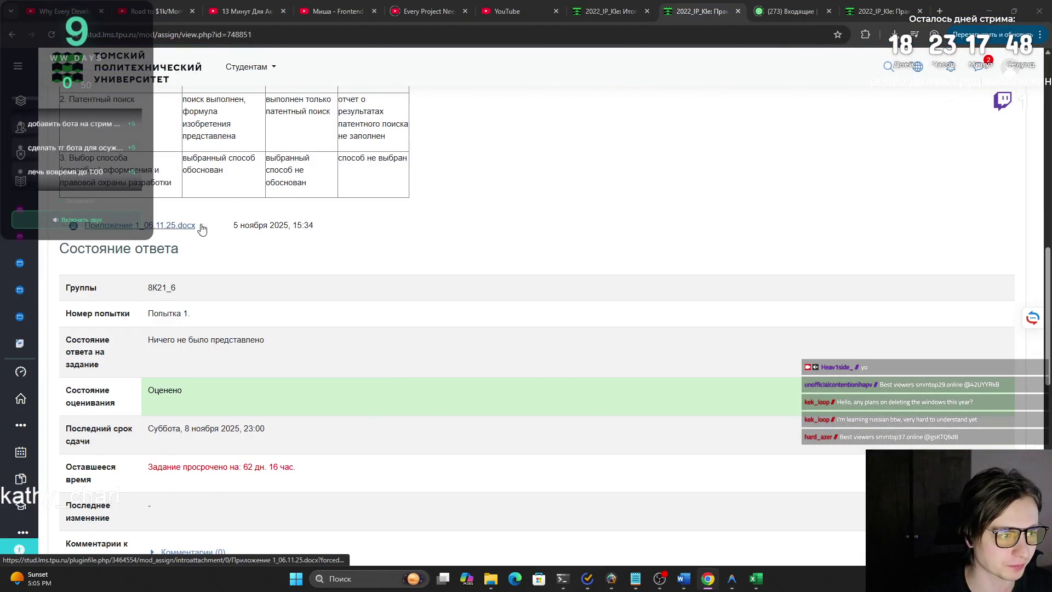
scroll(498, 240, "up", 3)
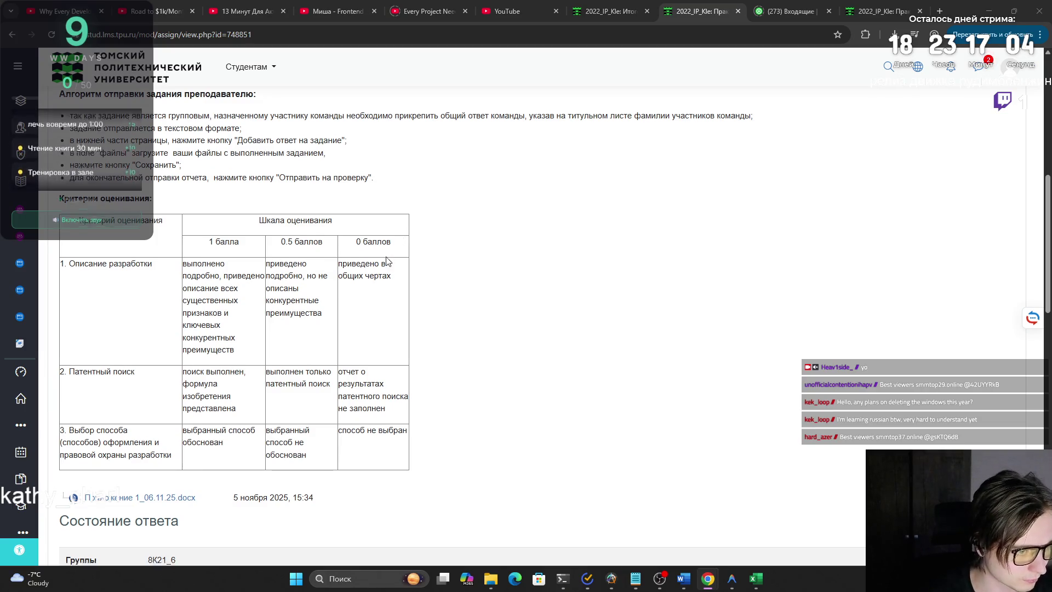
scroll(396, 249, "down", 4)
scroll(384, 256, "down", 2)
scroll(382, 258, "down", 2)
scroll(380, 256, "up", 1)
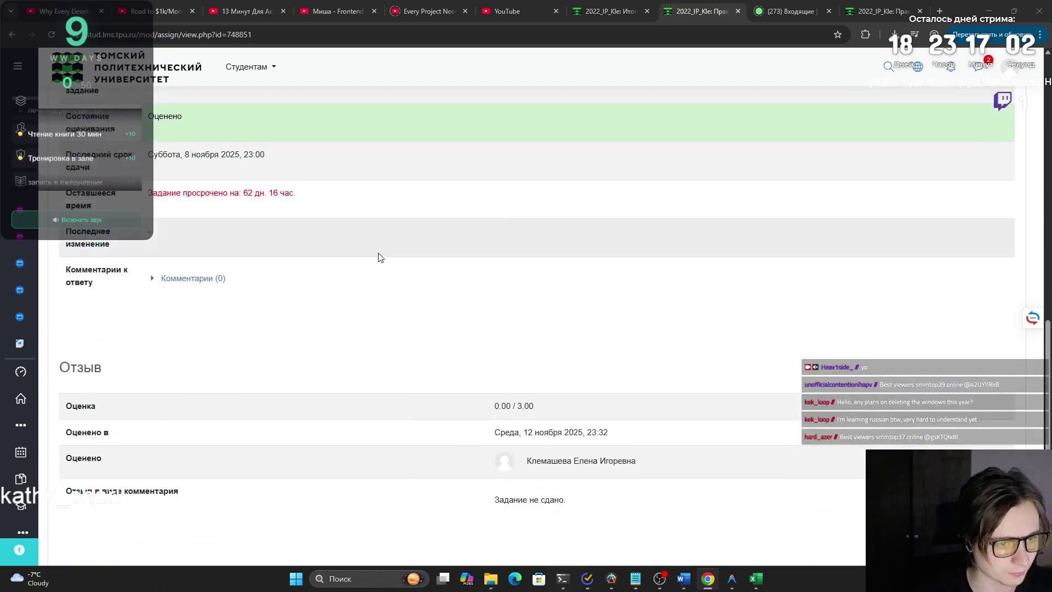
scroll(378, 256, "up", 5)
scroll(362, 263, "up", 3)
scroll(363, 263, "up", 2)
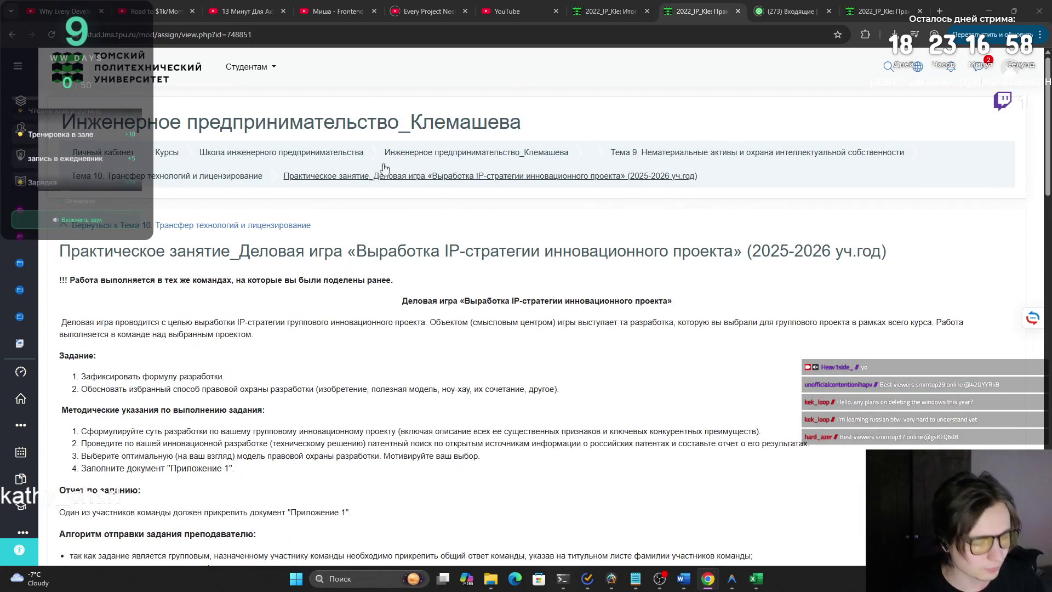
Try to load mail.tpu.ru and reload the Inbox tab, ending on a connection-timed-out page.
left_click(938, 11)
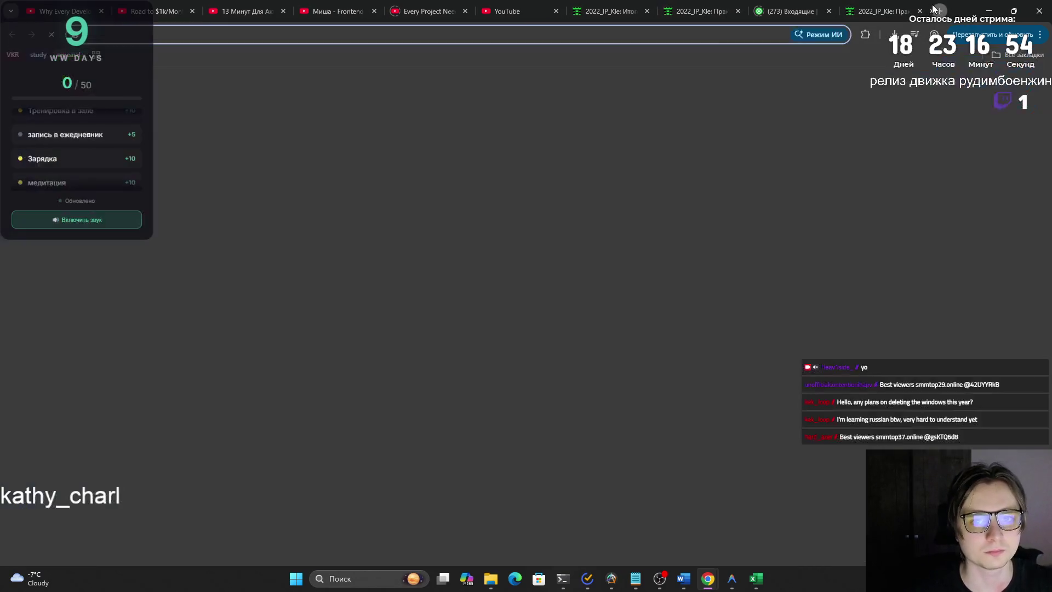
type("л")
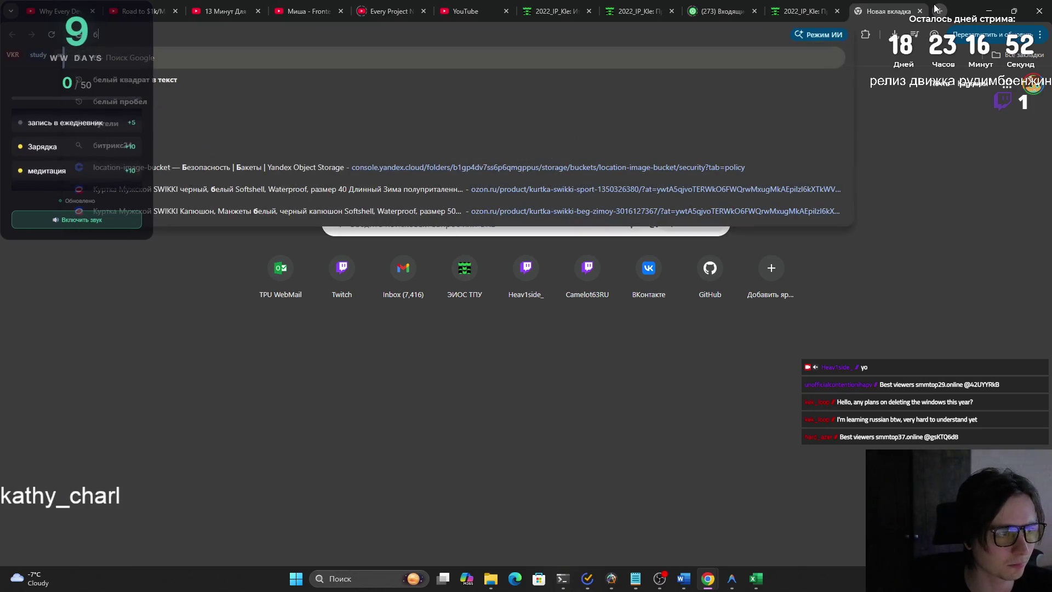
key("Return")
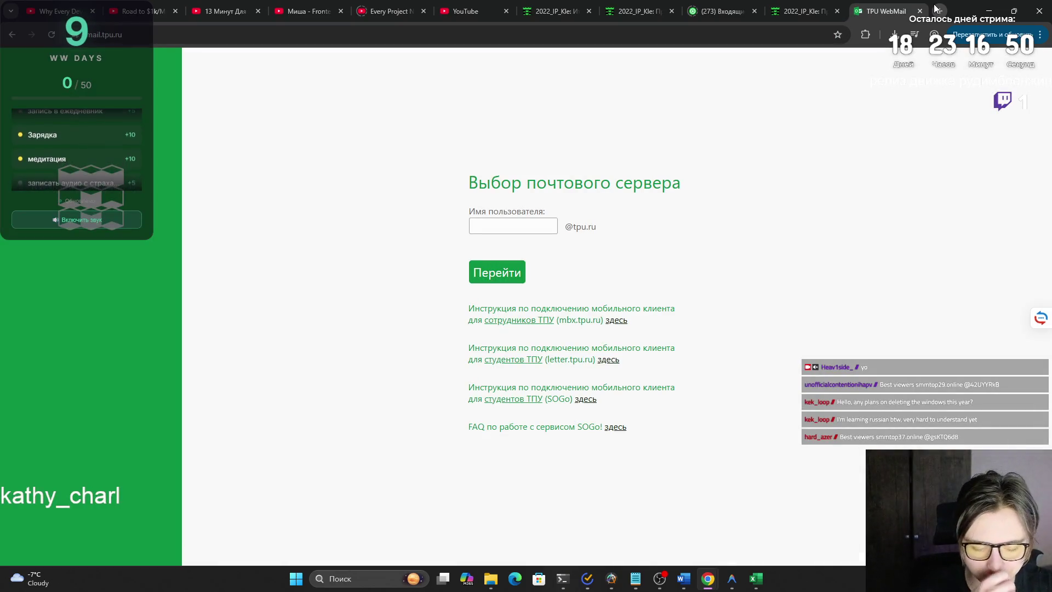
left_click(920, 11)
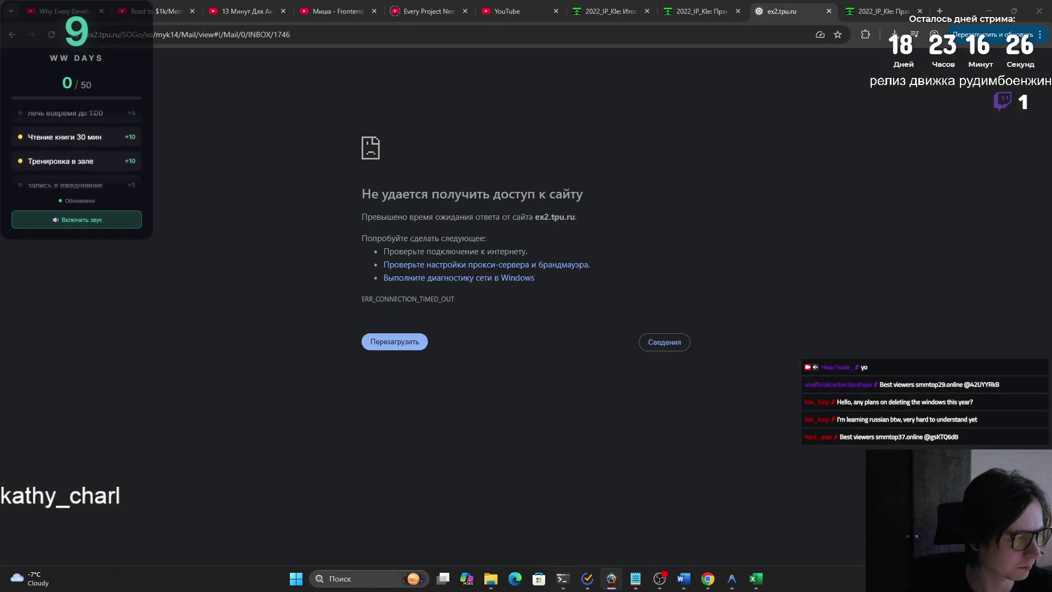
left_click(395, 341)
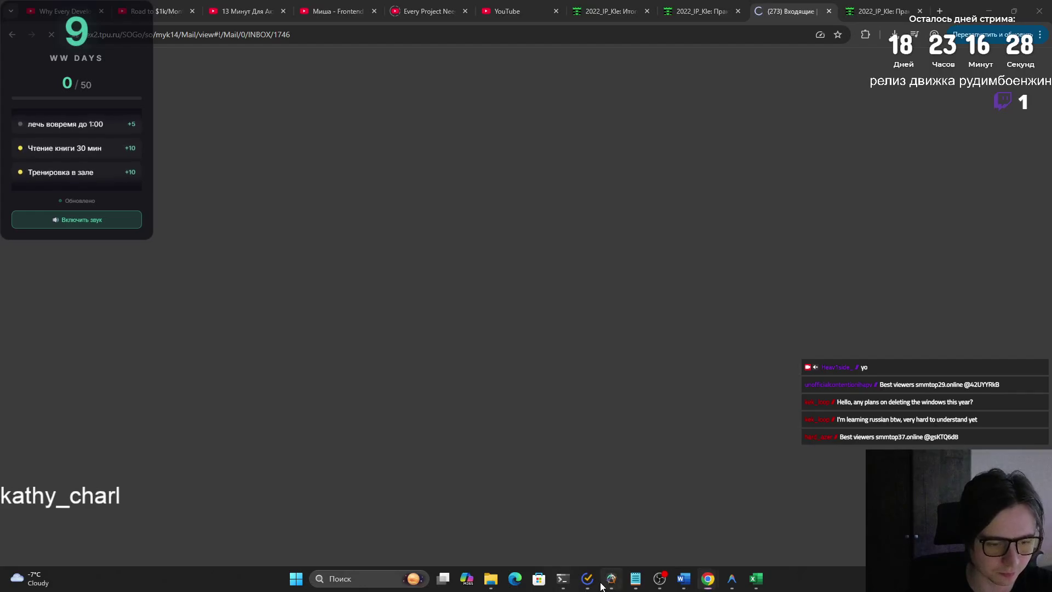
key("F5")
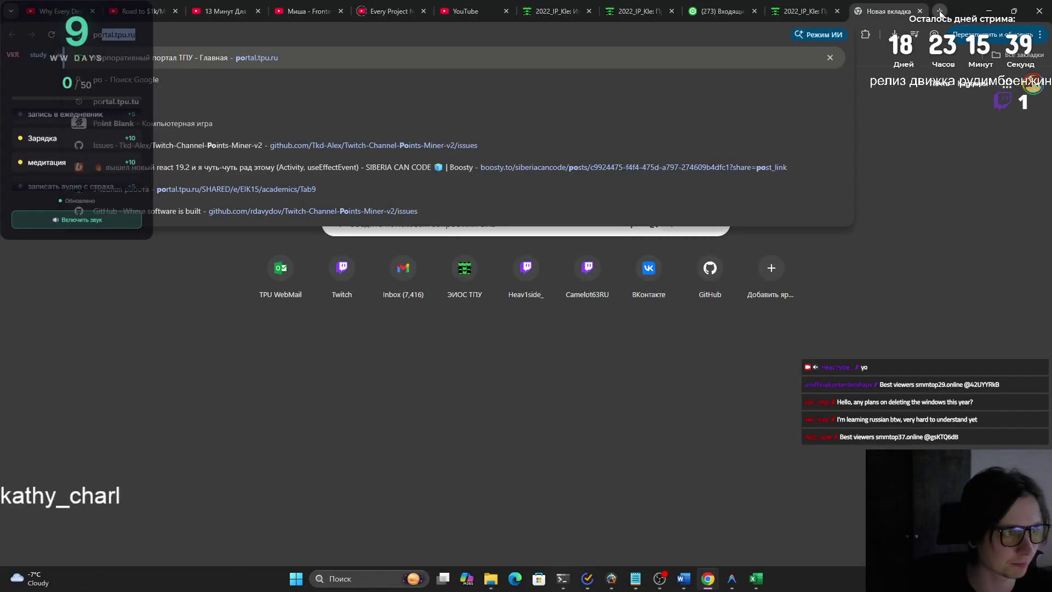
Go to portal.tpu.ru, the Tomsk Polytechnic corporate portal home page.
key("Return")
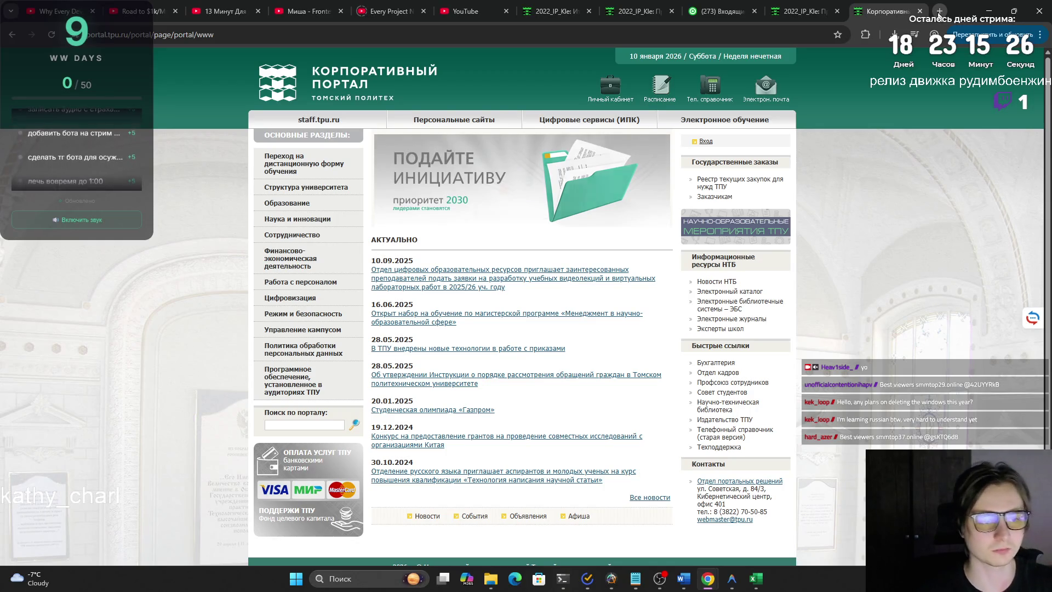
In the personal cabinet, show the semester-7 per-course Успеваемость breakdown.
left_click(608, 86)
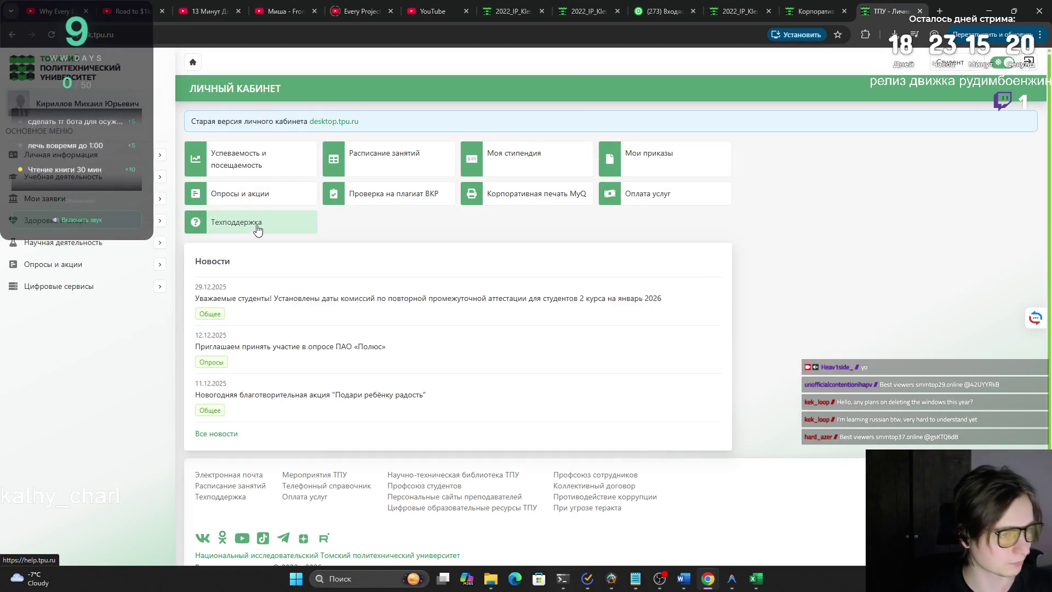
left_click(256, 161)
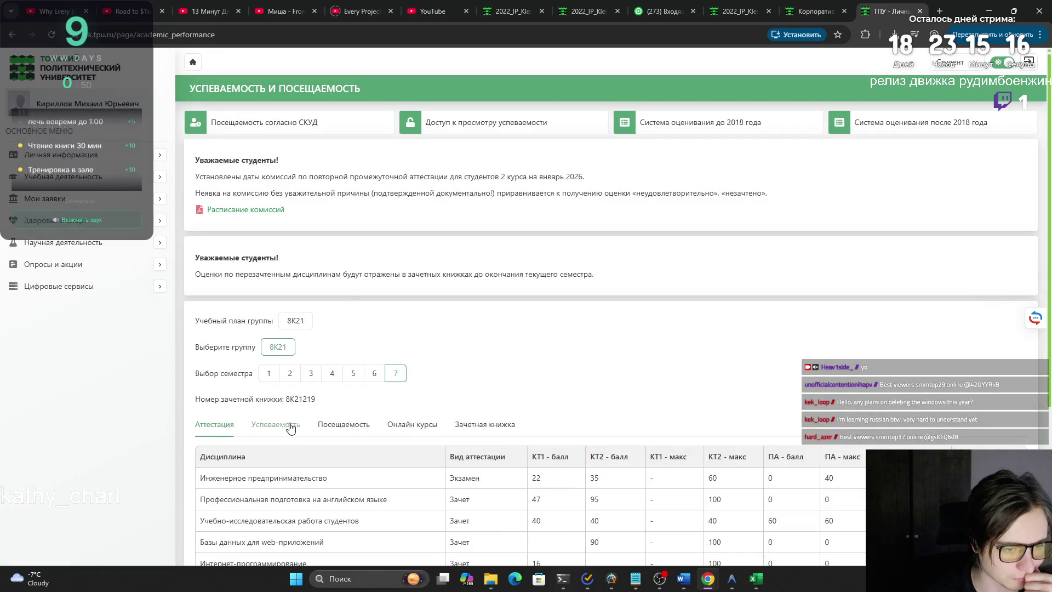
scroll(290, 428, "down", 2)
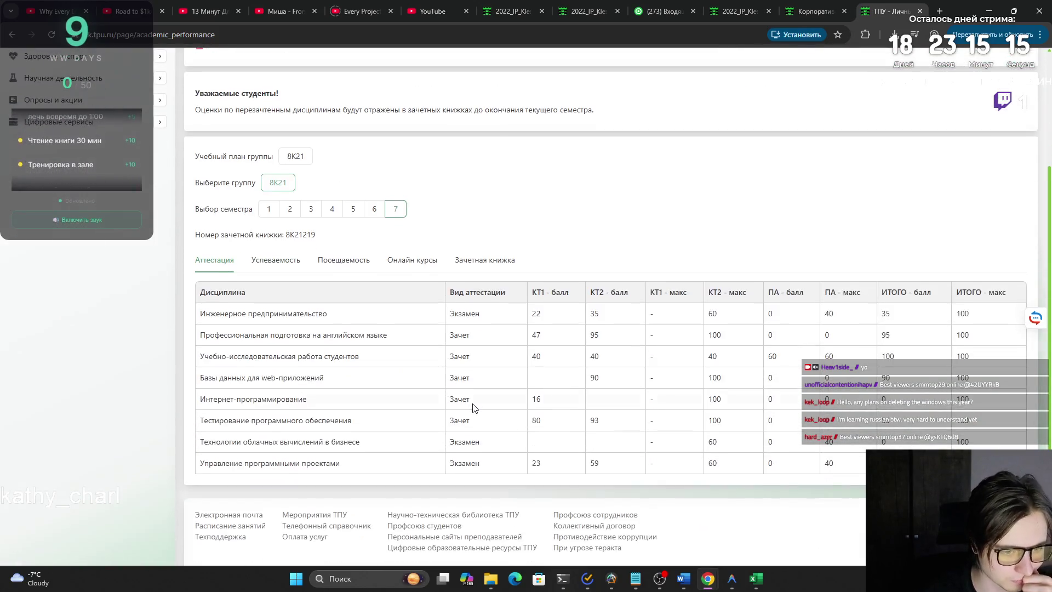
left_click(270, 269)
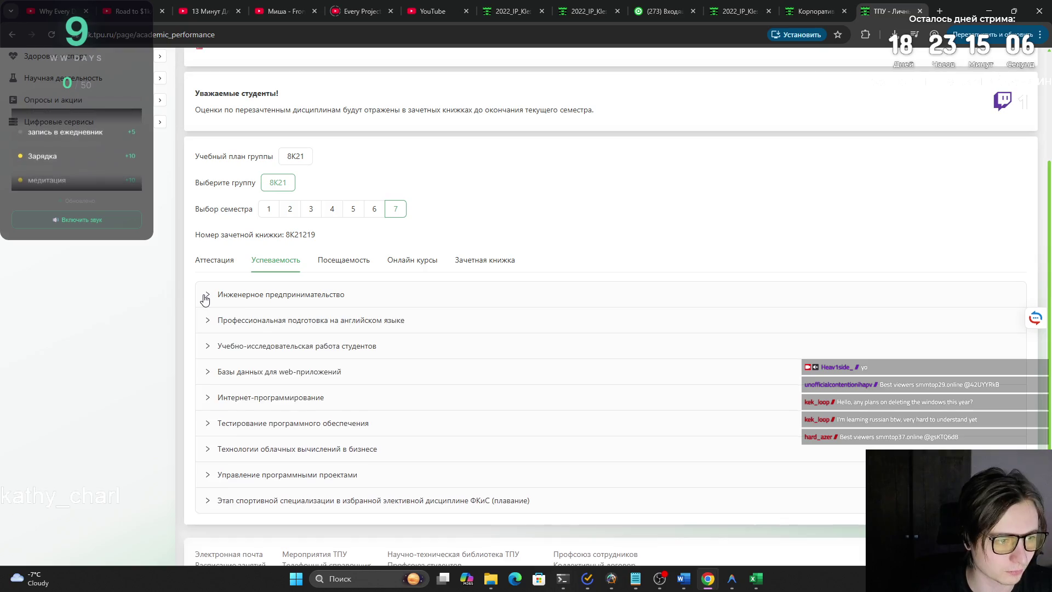
Check the Инженерное предпринимательство scores (35.1 by checkpoint 2), then close the personal cabinet.
left_click(206, 297)
scroll(588, 315, "down", 5)
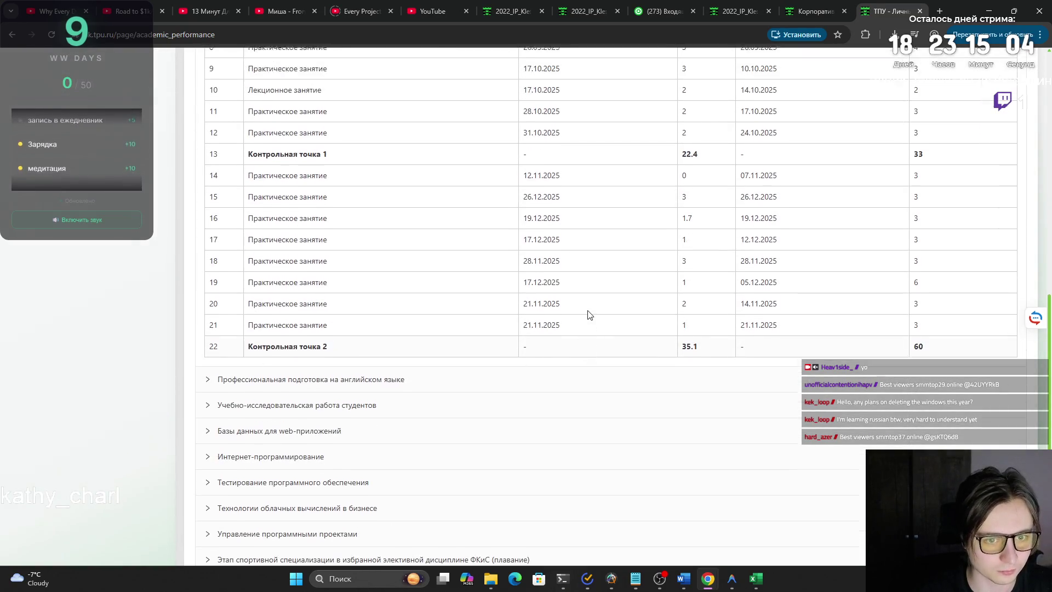
scroll(608, 329, "up", 1)
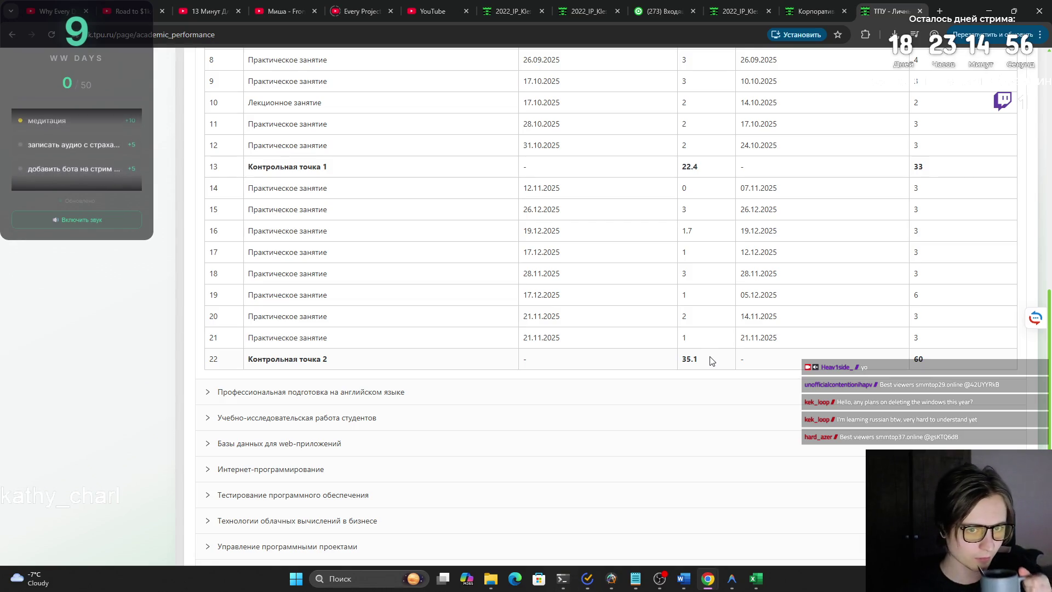
scroll(712, 360, "up", 2)
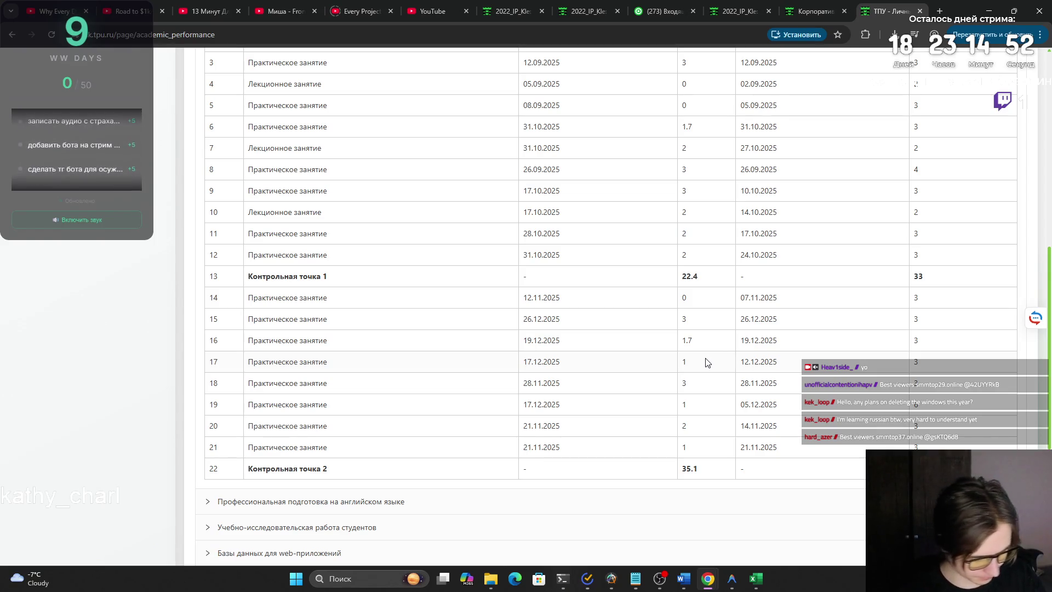
scroll(699, 357, "up", 4)
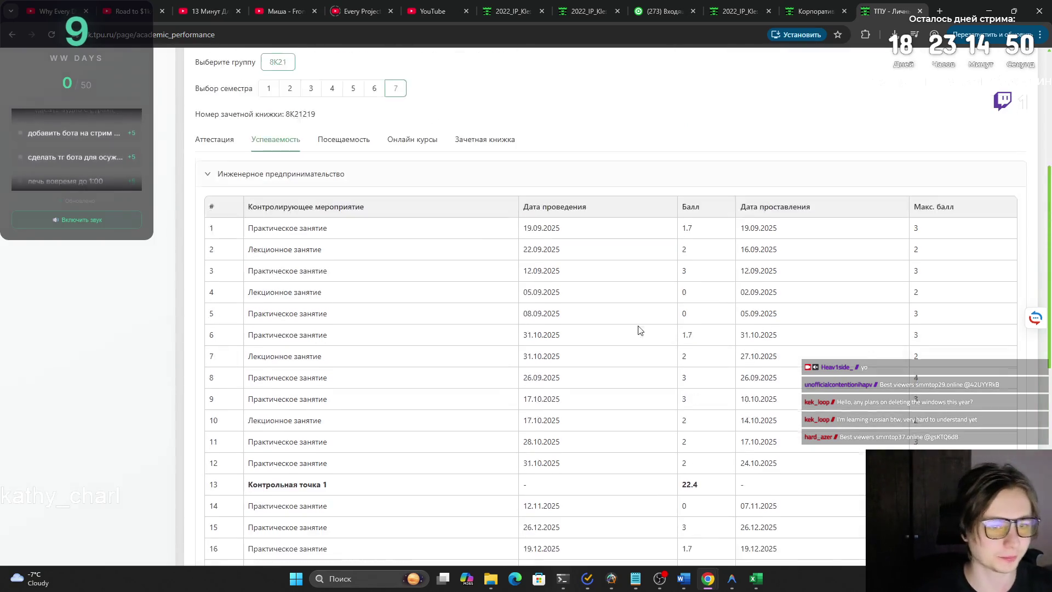
left_click(215, 300)
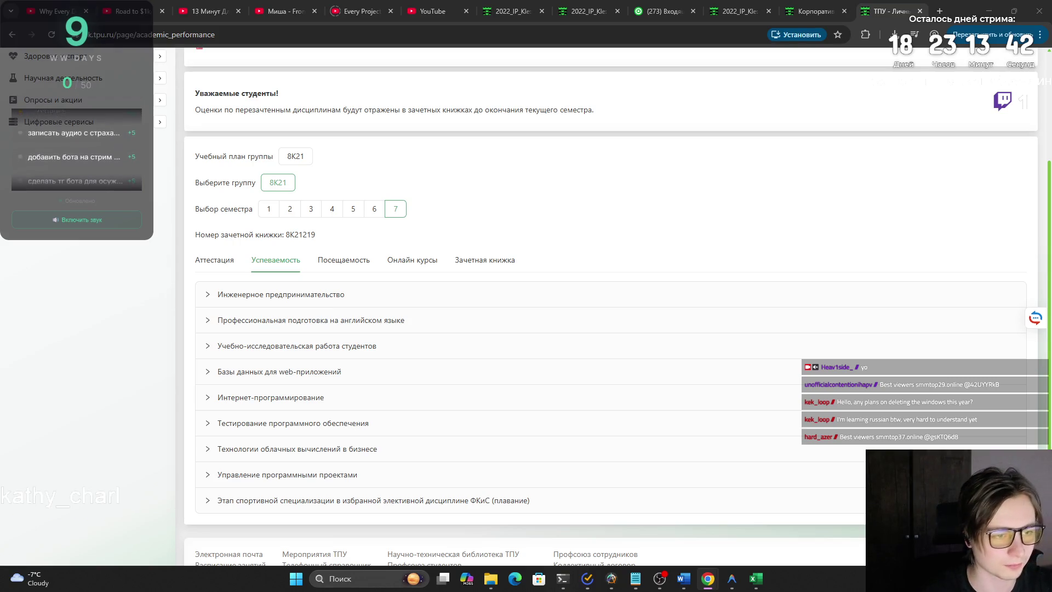
key("ctrl+w")
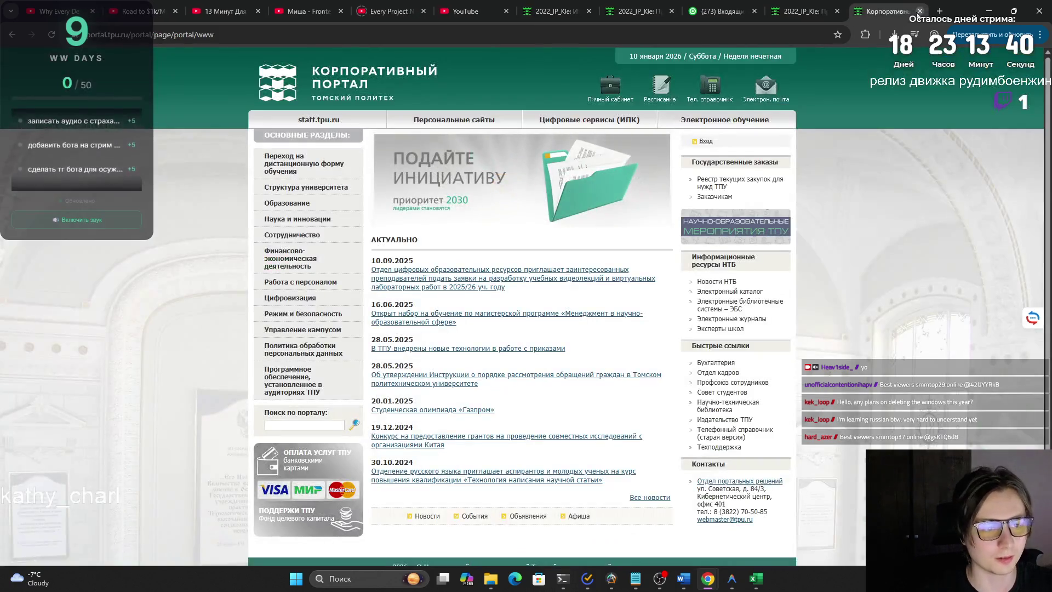
Close the portal, switch to TPU WebMail and skim several recent inbox messages.
key("ctrl+w")
key("ctrl+shift+Tab")
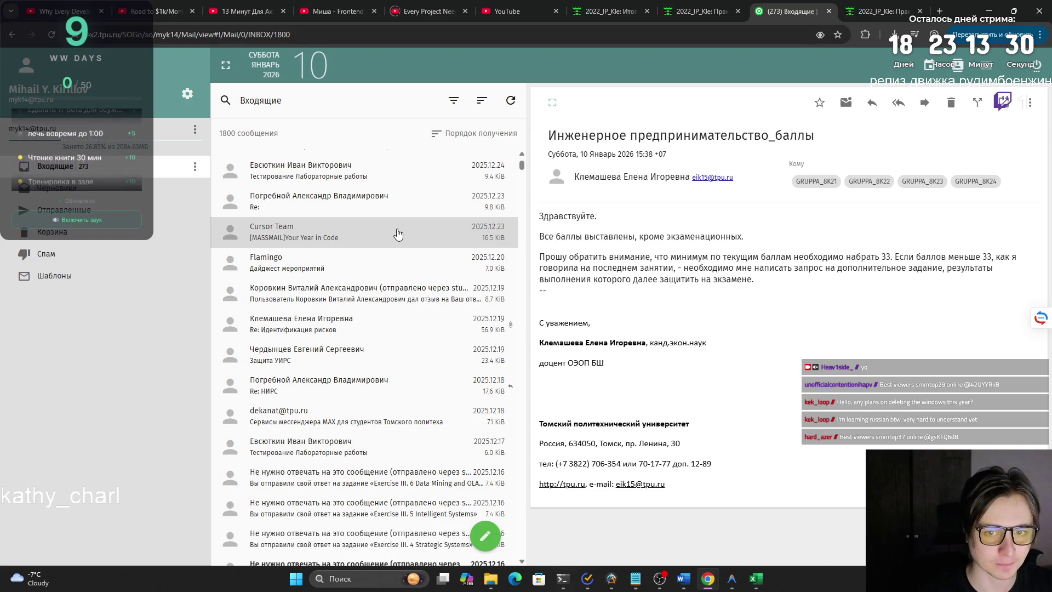
left_click(375, 169)
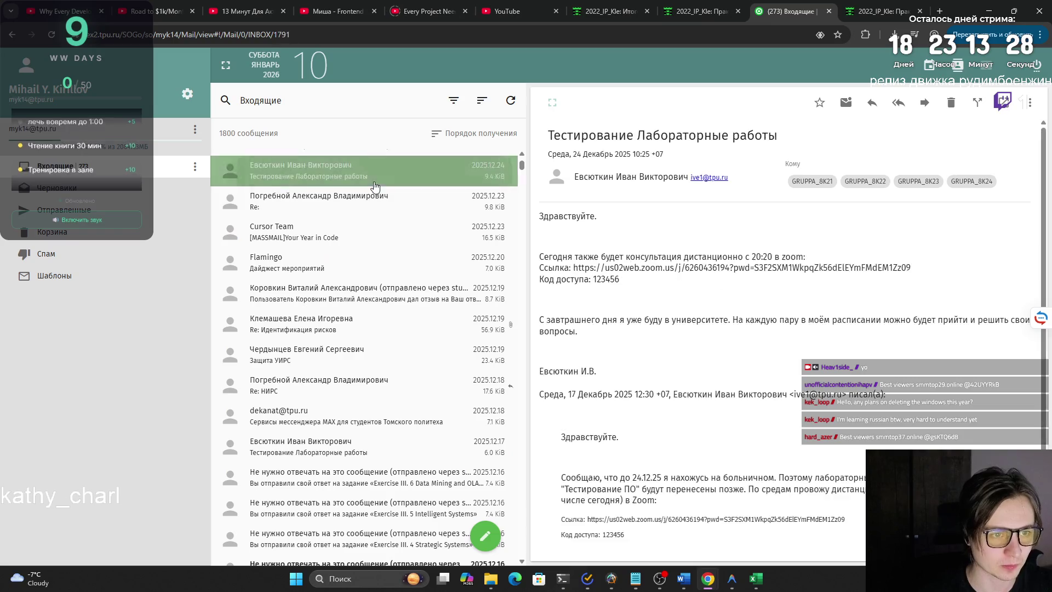
left_click(370, 206)
left_click(370, 232)
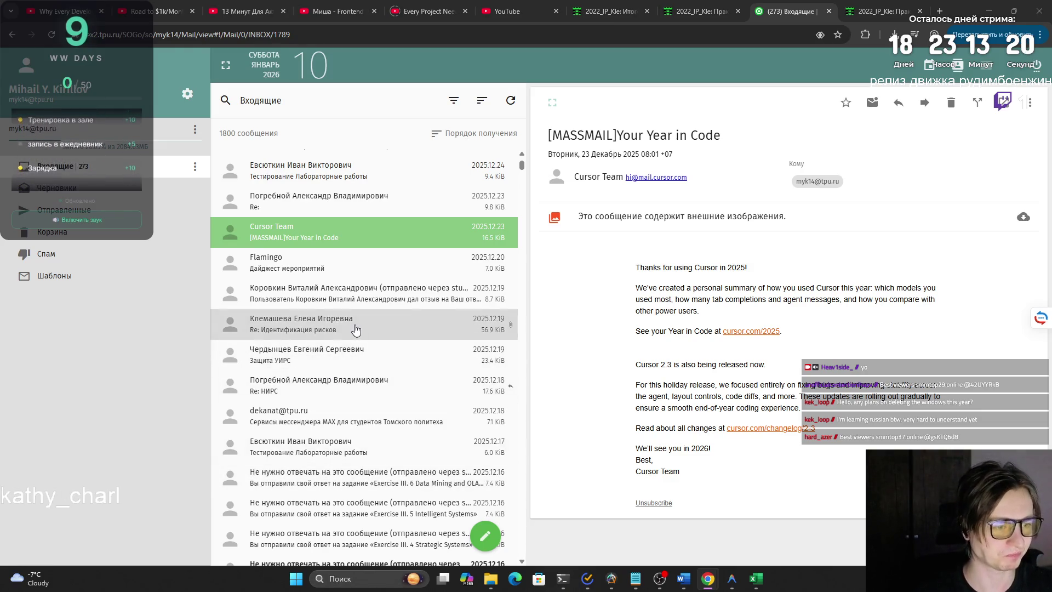
left_click(346, 338)
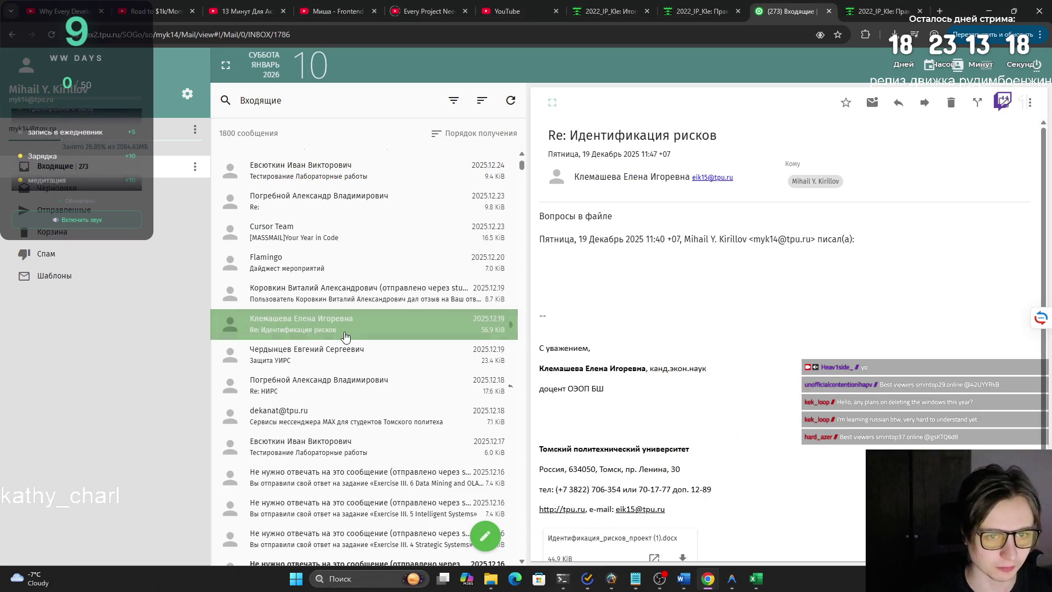
scroll(347, 339, "down", 2)
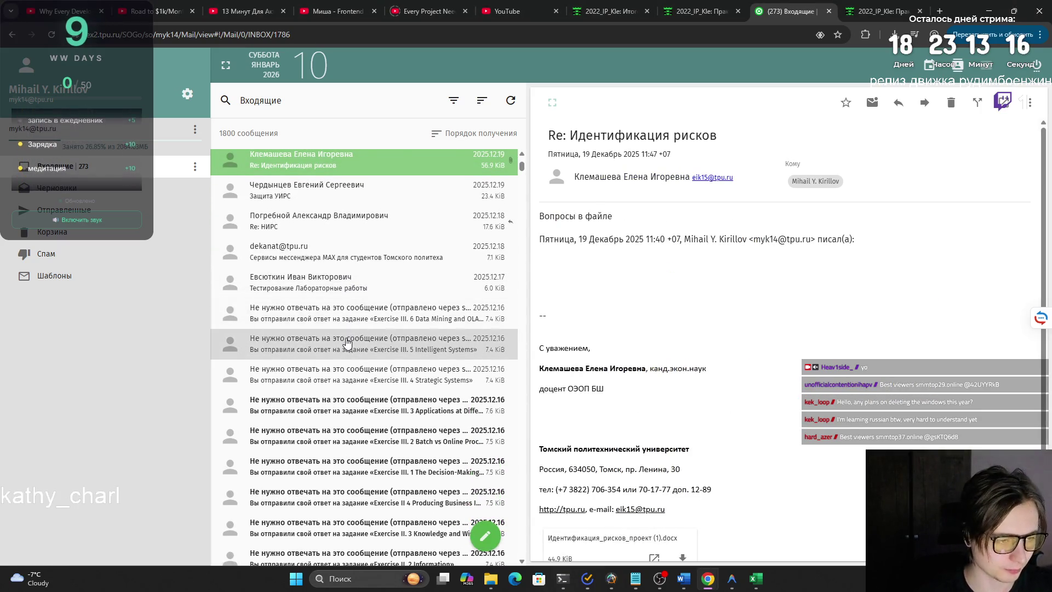
scroll(351, 362, "down", 3)
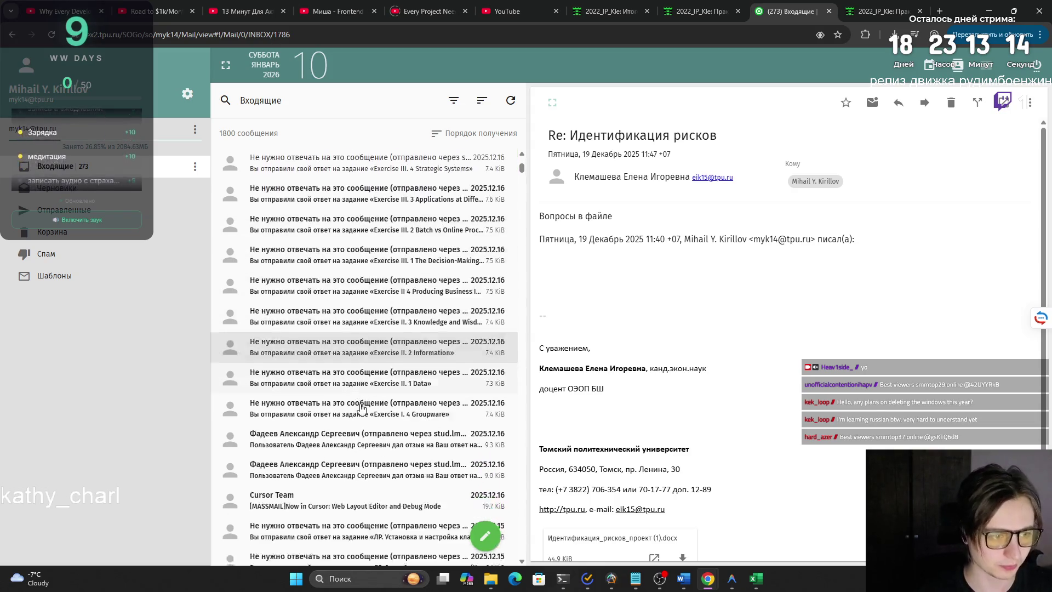
scroll(356, 407, "up", 1)
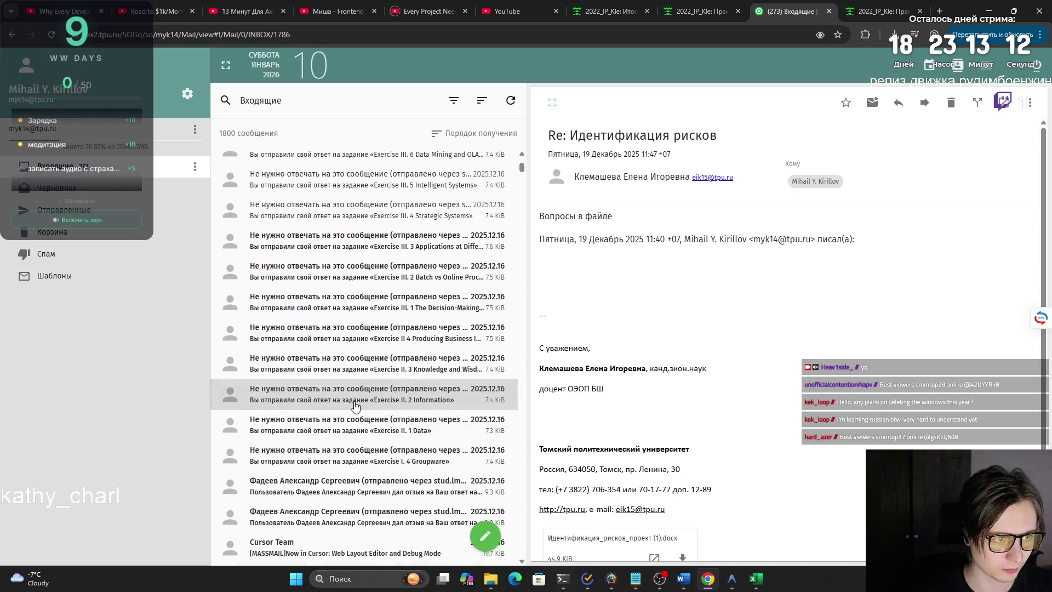
scroll(355, 408, "down", 2)
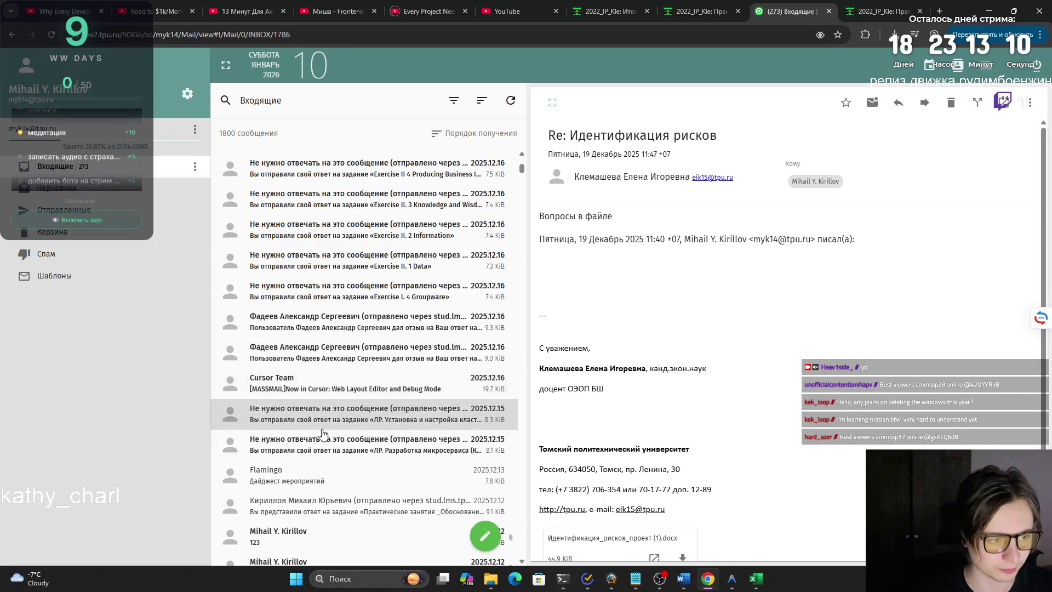
scroll(322, 434, "down", 2)
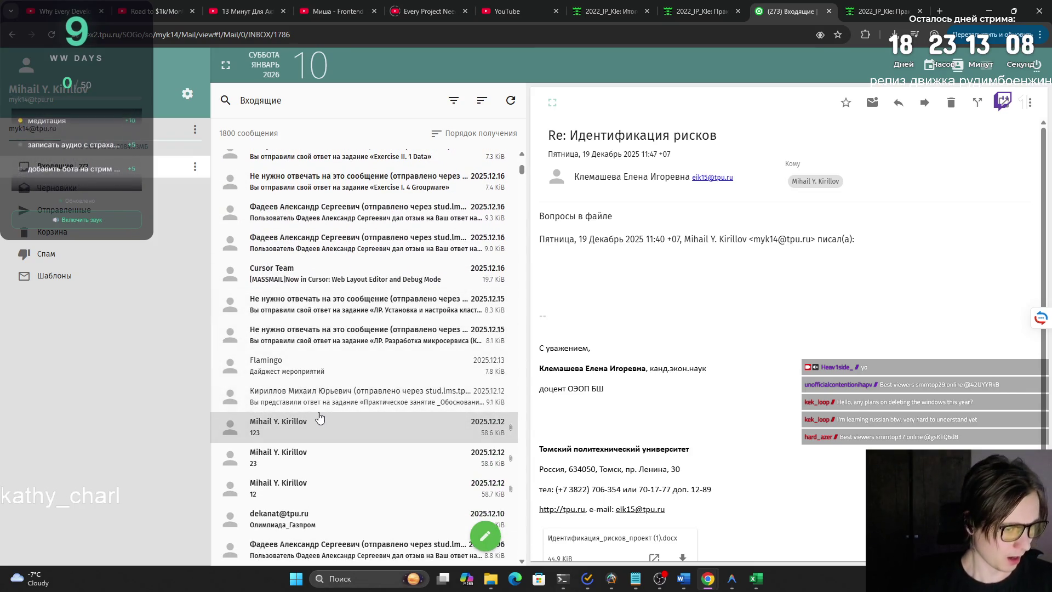
Skim the digests, then open the newest message, Инженерное предпринимательство_баллы.
left_click(321, 423)
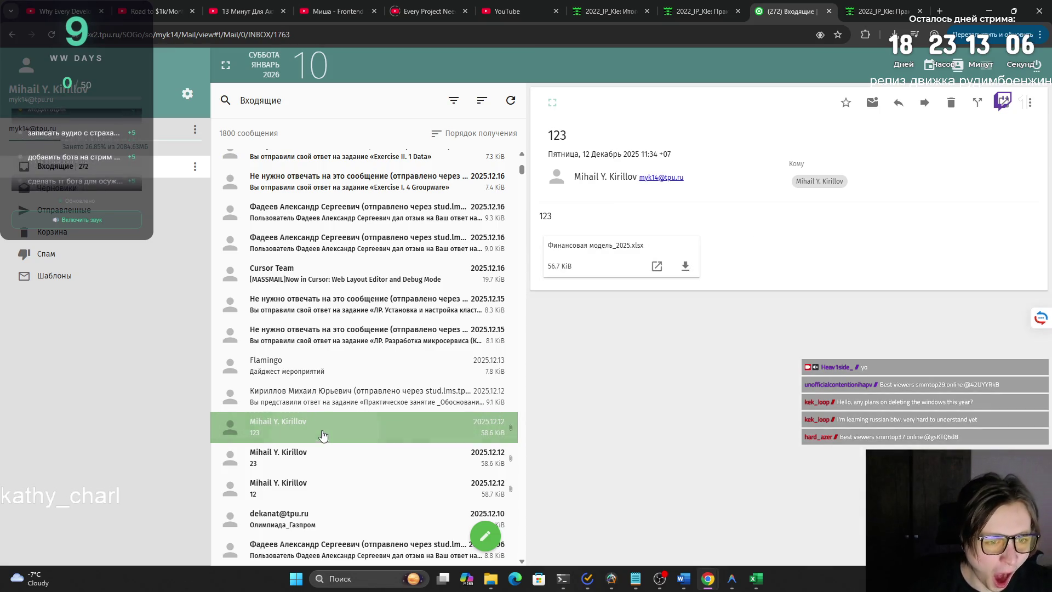
left_click(327, 363)
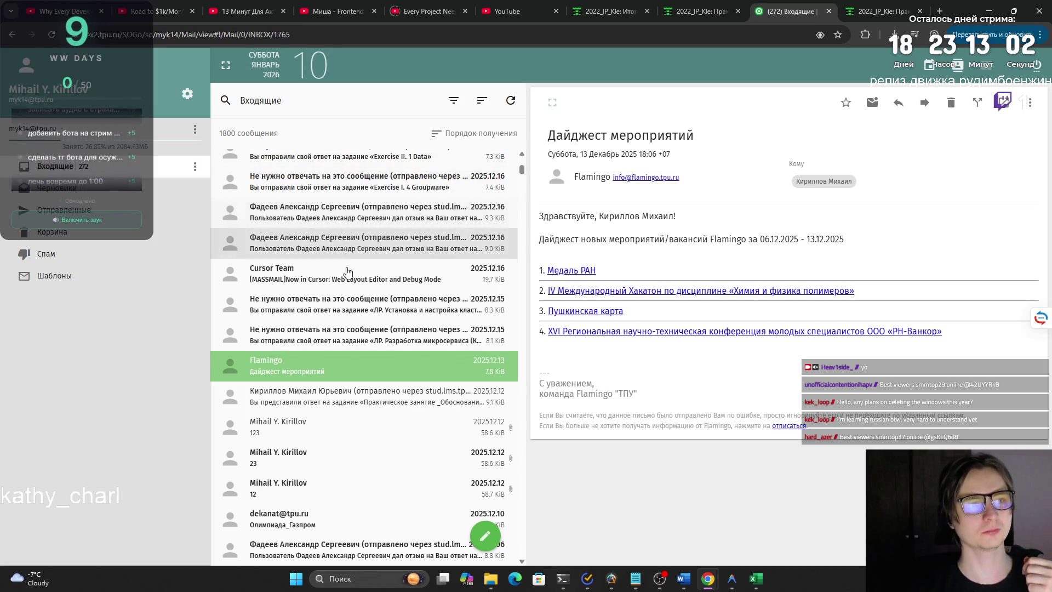
scroll(347, 272, "down", 5)
scroll(342, 296, "down", 5)
scroll(332, 323, "down", 3)
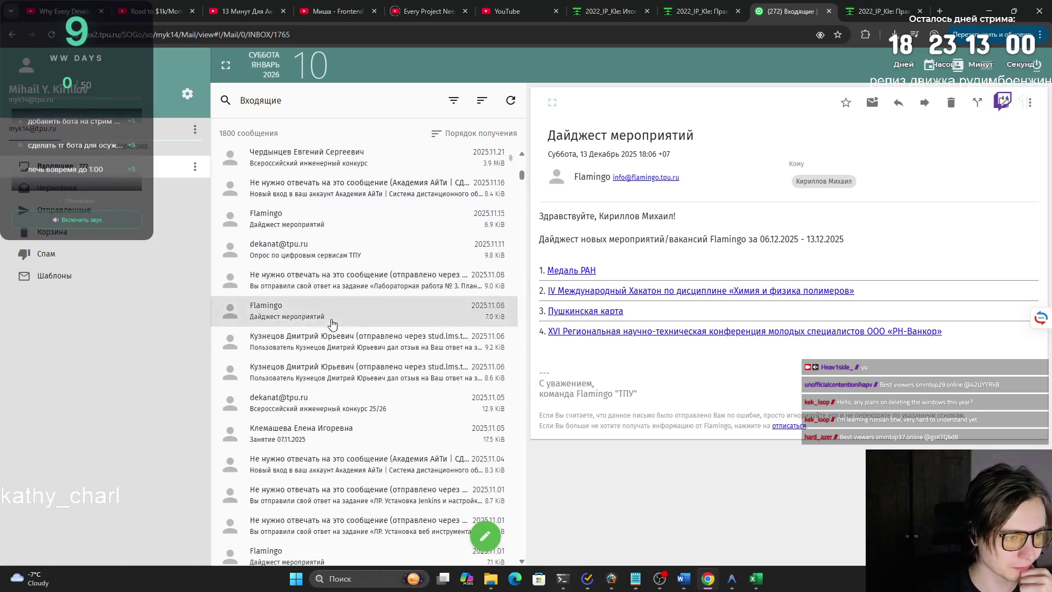
scroll(332, 323, "up", 2)
scroll(331, 326, "up", 2)
scroll(329, 327, "up", 2)
scroll(326, 330, "up", 2)
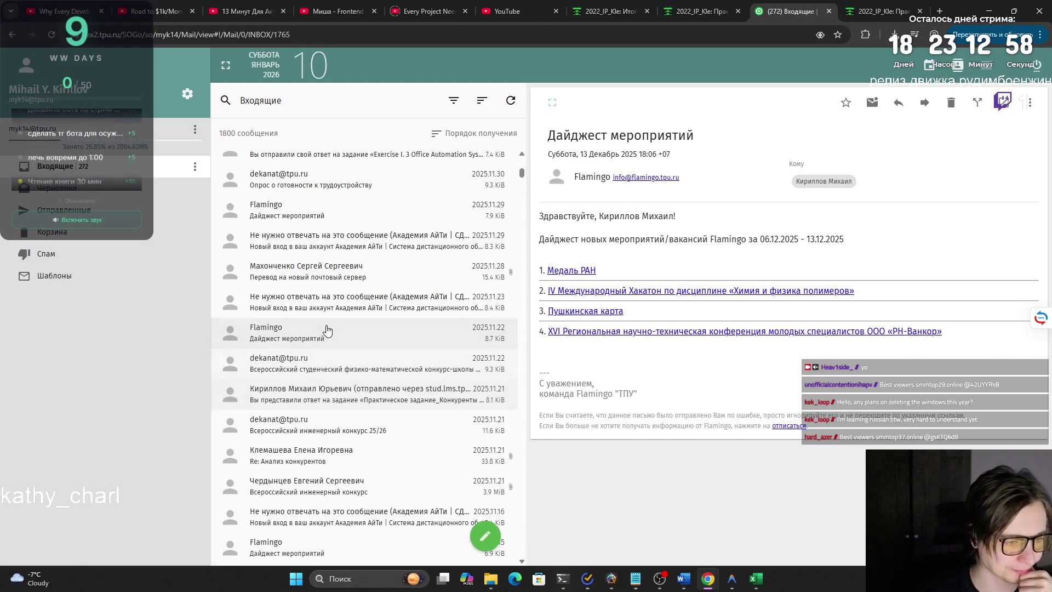
left_click(327, 331)
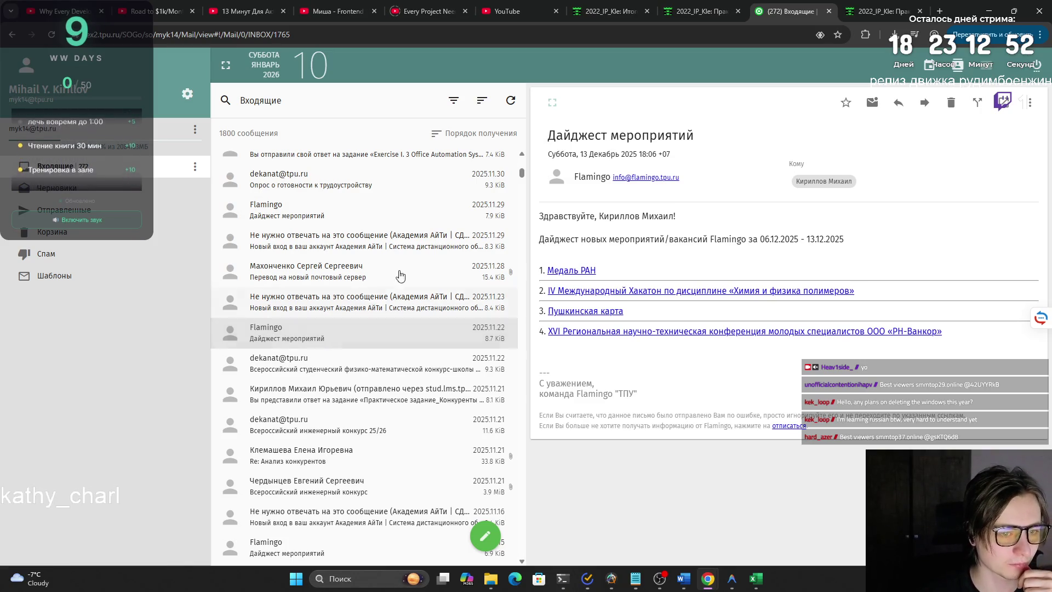
left_click_drag(522, 176, 521, 158)
left_click(395, 168)
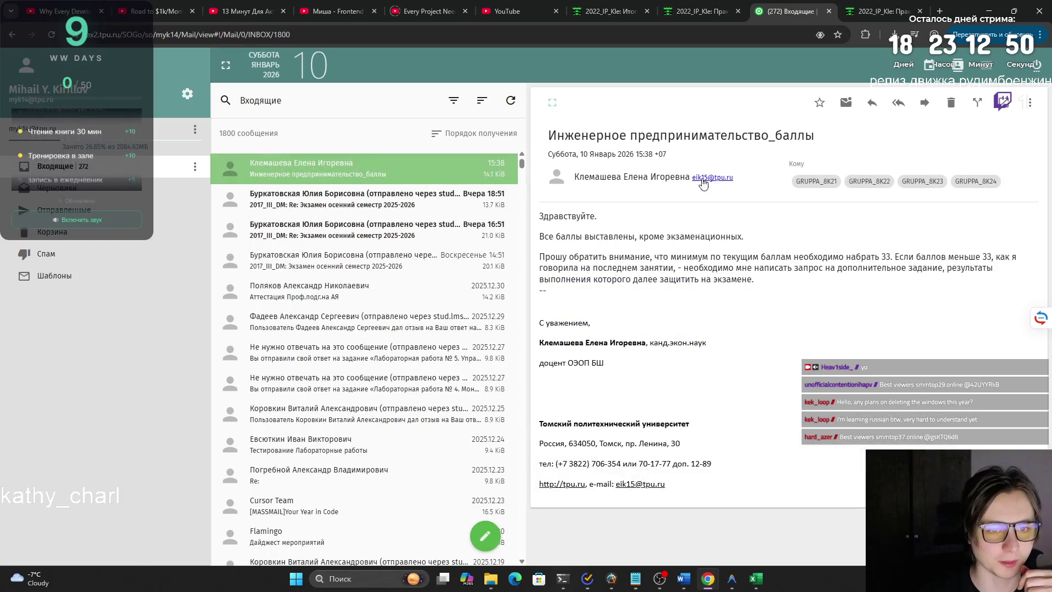
Sort the inbox by sender (От) via the sort menu.
left_click(714, 180)
left_click(646, 195)
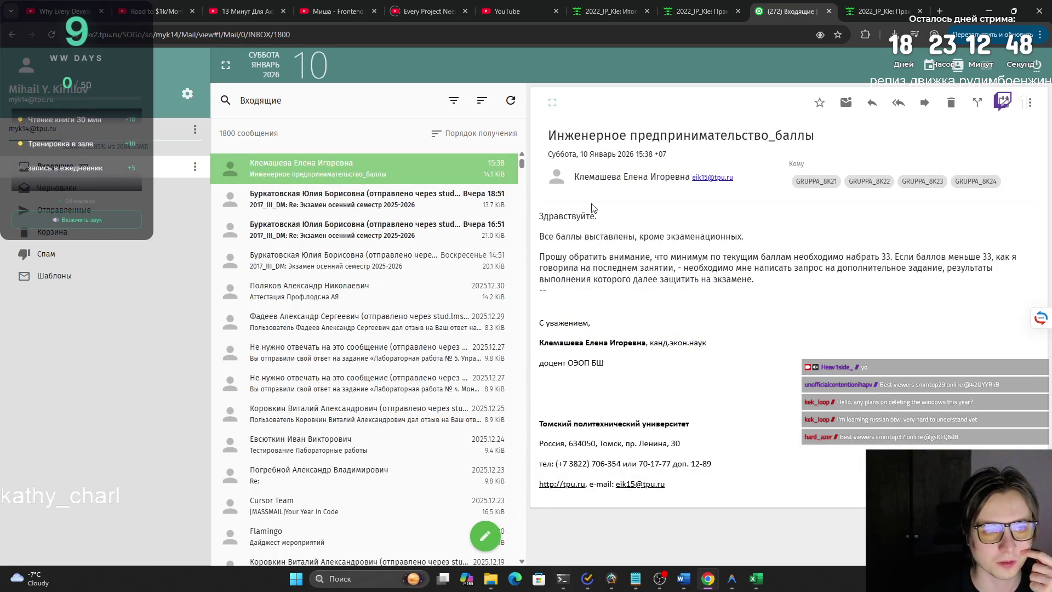
left_click(465, 107)
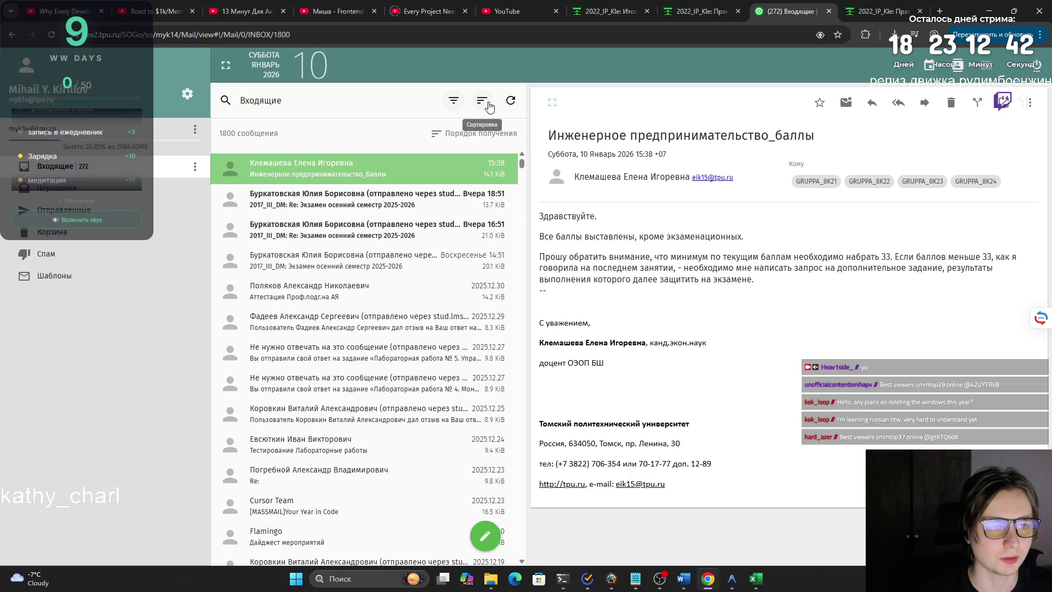
left_click(482, 102)
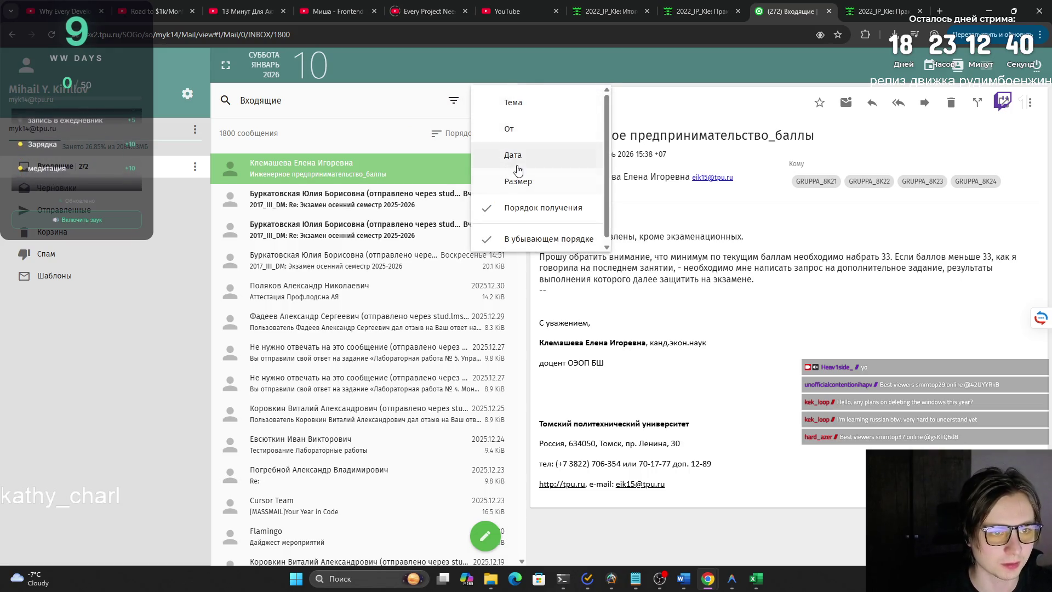
left_click(531, 130)
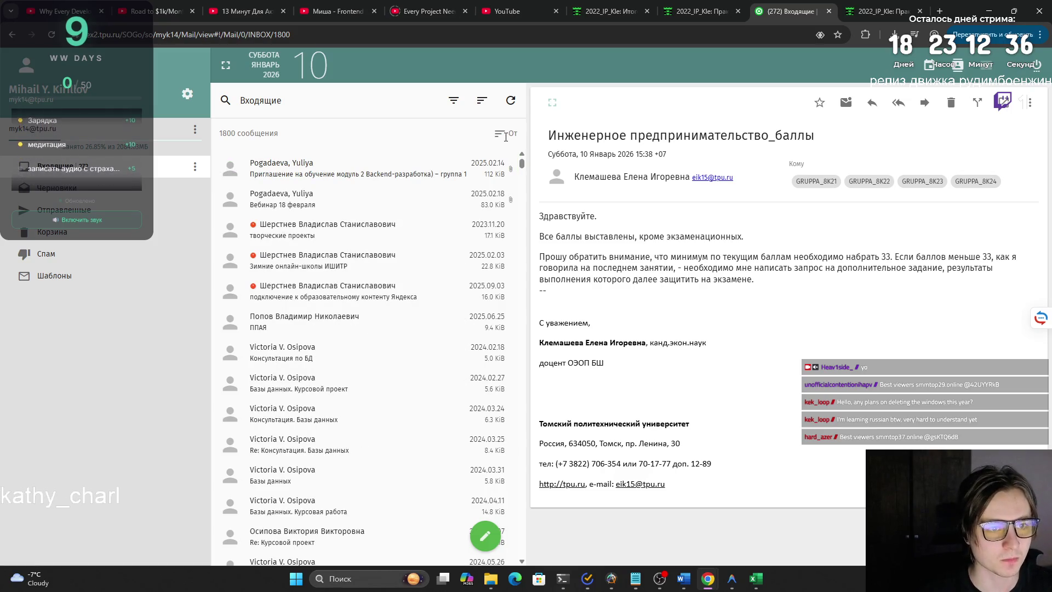
left_click(483, 102)
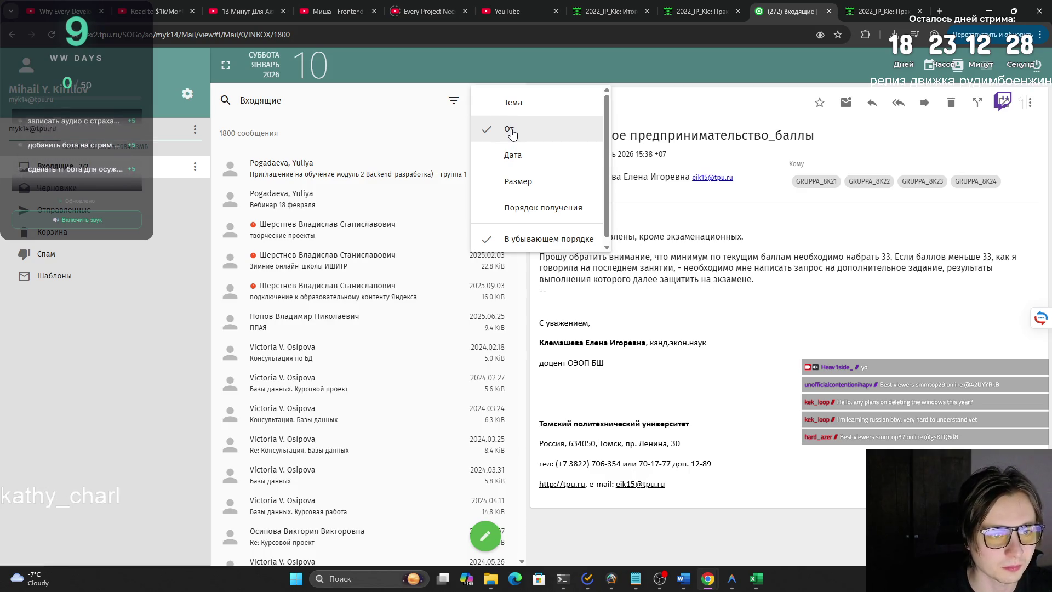
left_click(526, 136)
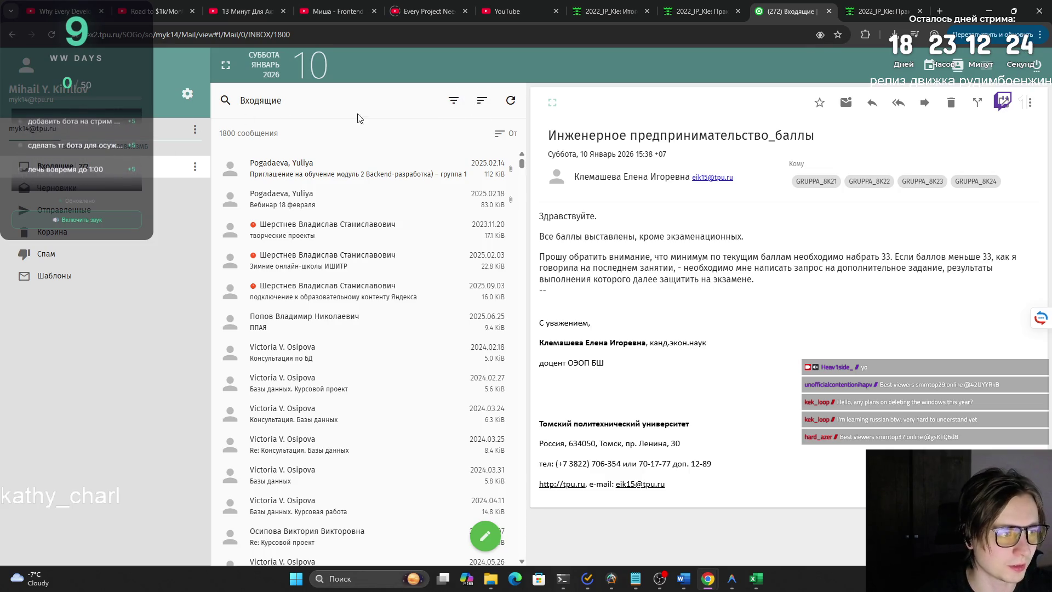
Try the unread and flagged filters, then clear them again.
left_click(455, 100)
left_click(475, 102)
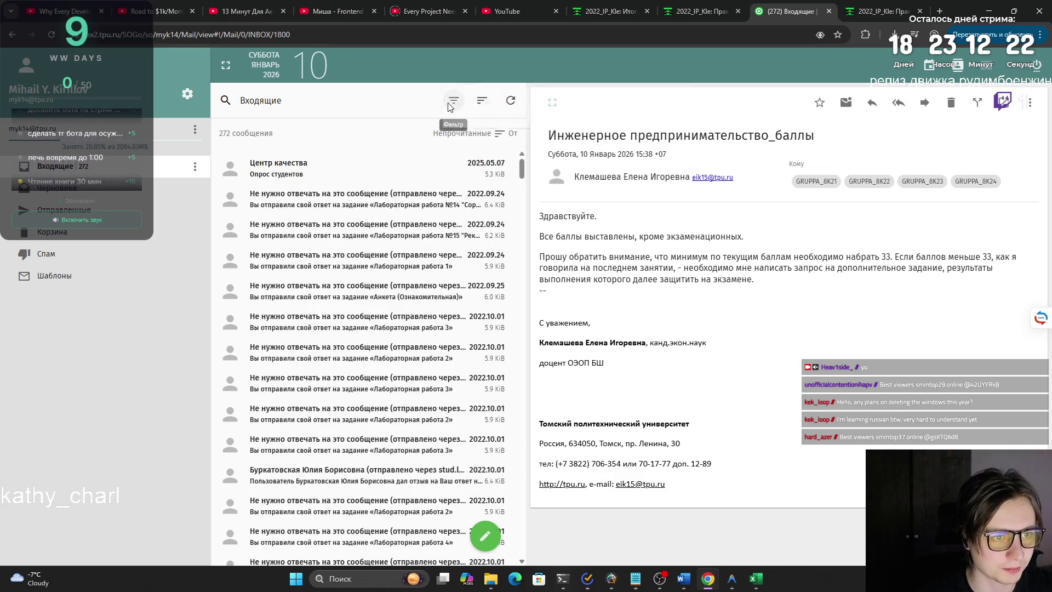
left_click(453, 100)
left_click(494, 128)
left_click(454, 101)
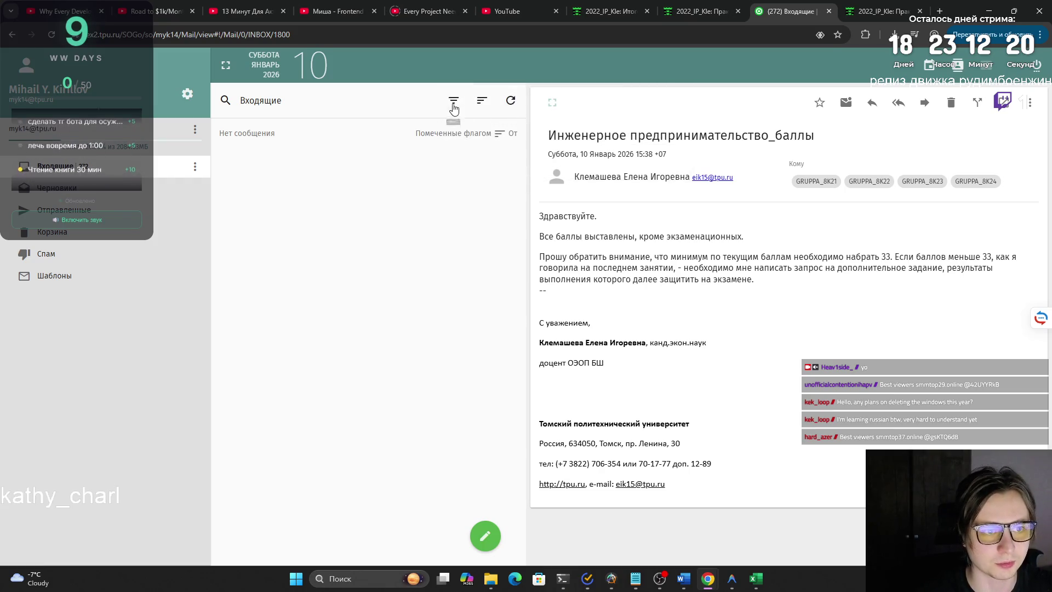
left_click(454, 101)
left_click(493, 129)
Reload the mail page and return to the inbox with no message selected.
left_click(52, 34)
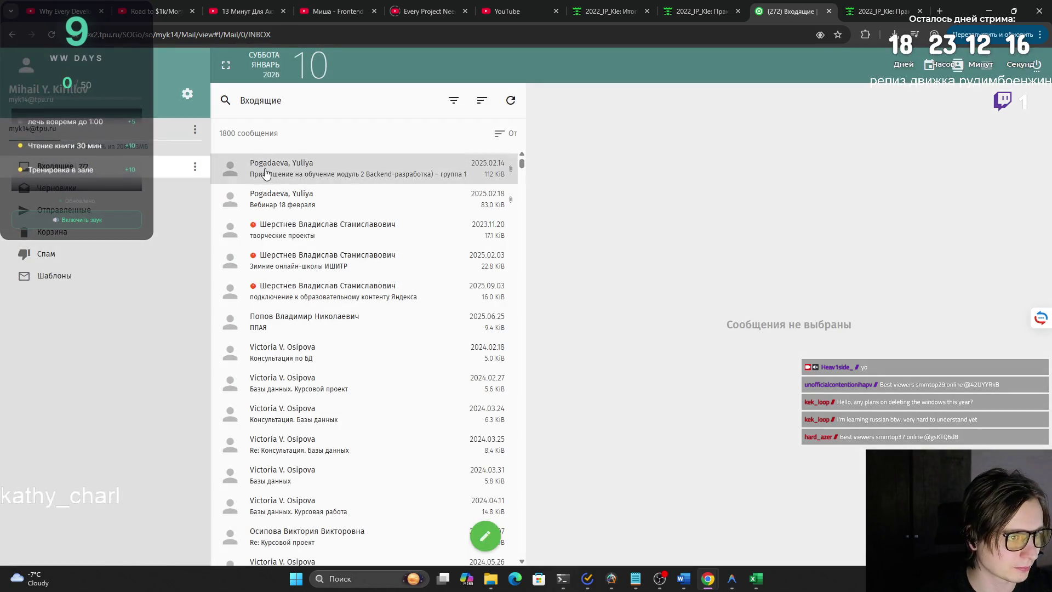
left_click(165, 188)
left_click(165, 166)
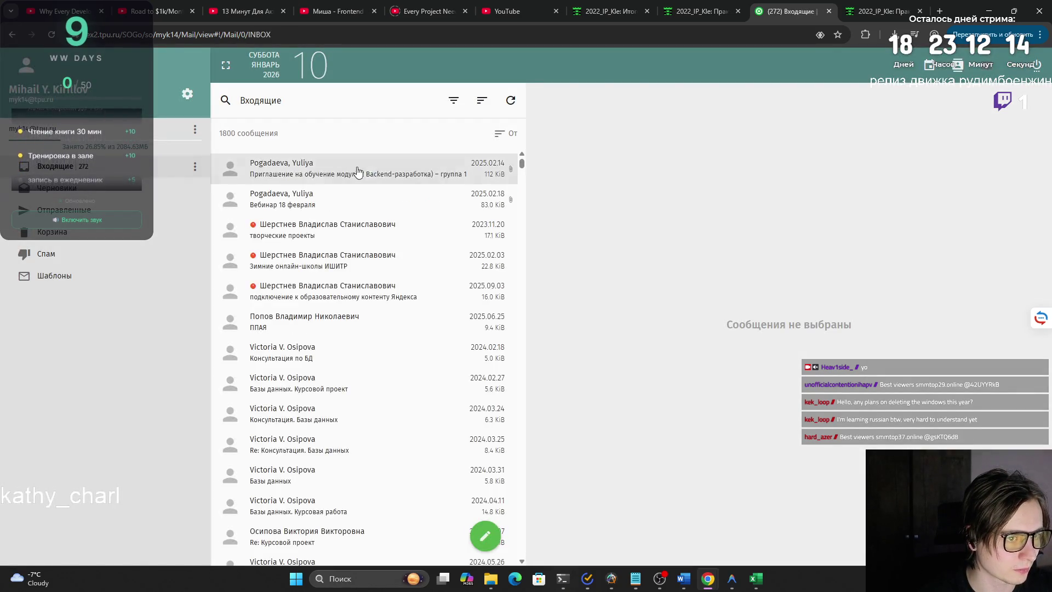
left_click(482, 100)
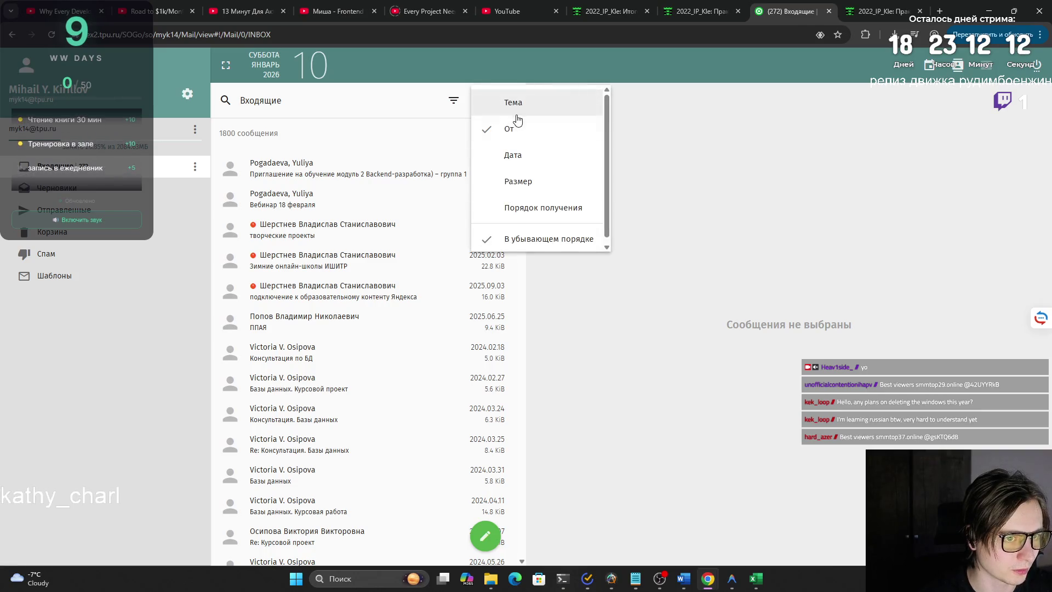
left_click(654, 87)
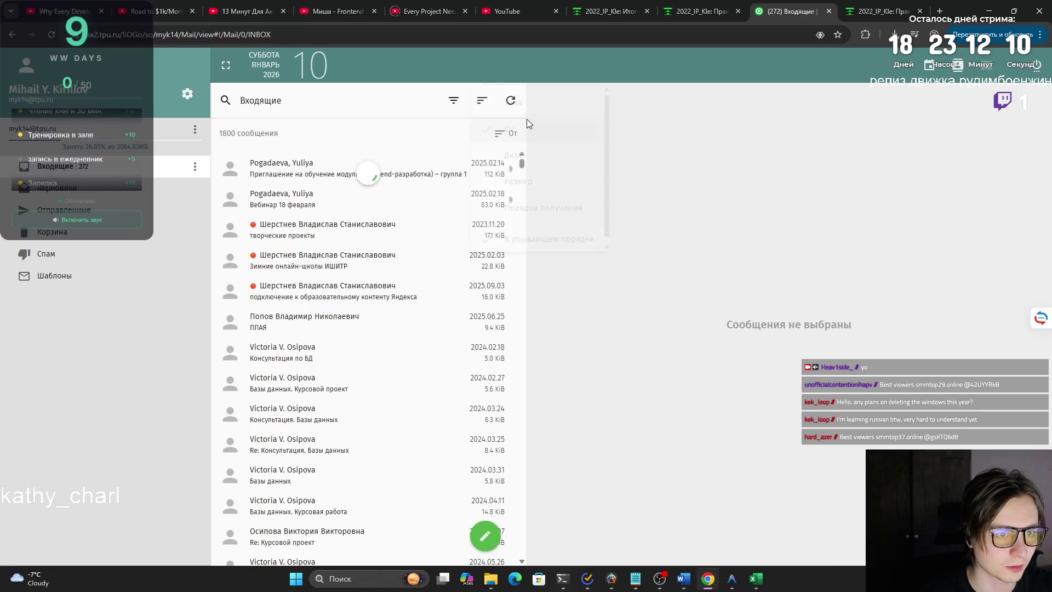
Sort the inbox by Дата again and scroll down to the September 2025 Защита практики email.
left_click(483, 100)
left_click(524, 162)
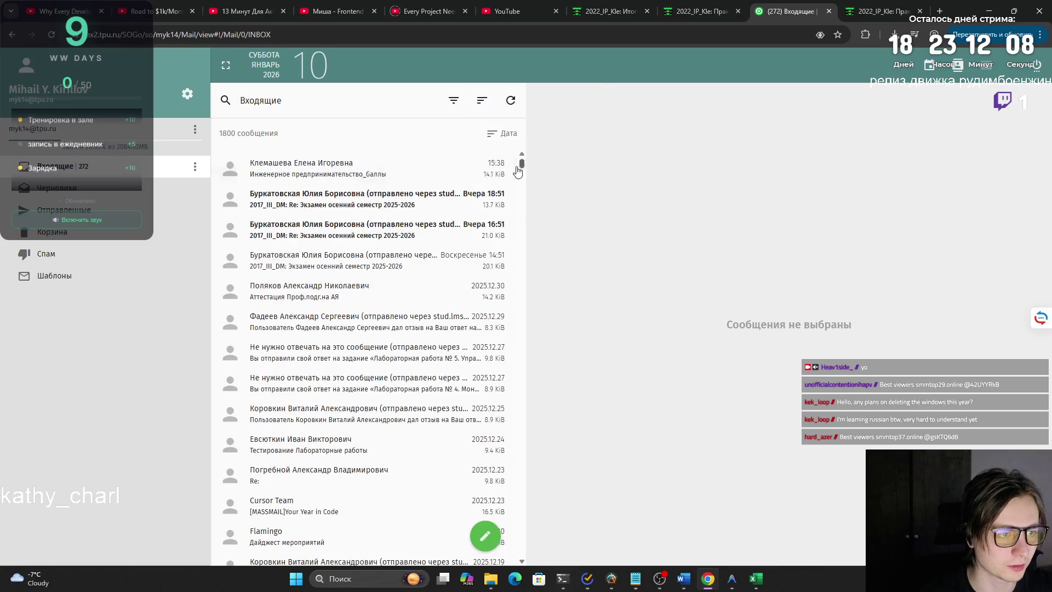
scroll(423, 236, "down", 5)
scroll(425, 238, "down", 3)
scroll(425, 238, "down", 3)
scroll(424, 238, "down", 3)
scroll(424, 238, "down", 3)
scroll(425, 239, "down", 2)
scroll(424, 239, "down", 3)
scroll(424, 239, "down", 3)
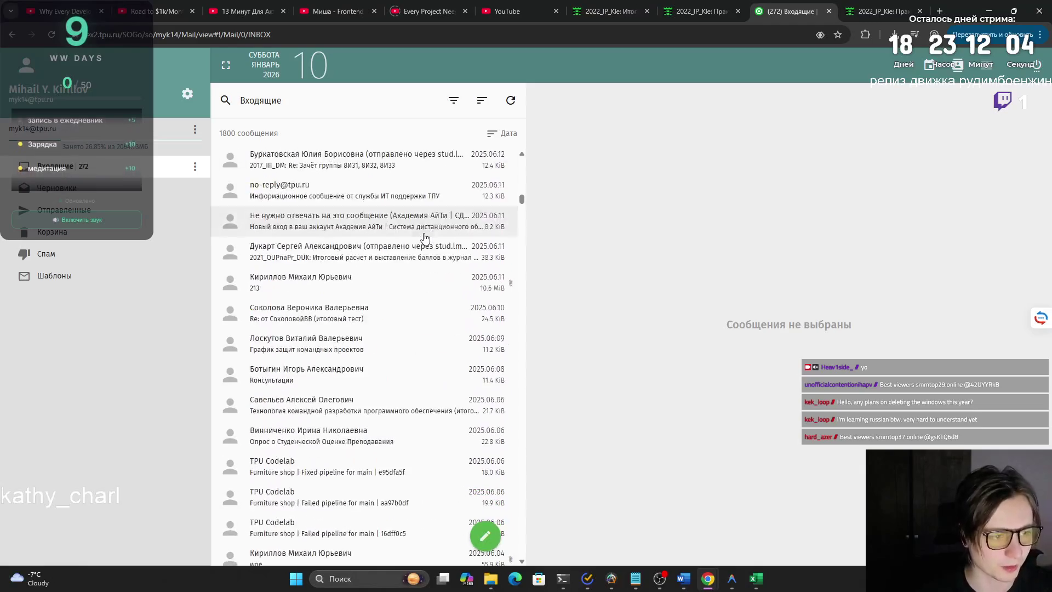
scroll(425, 238, "down", 3)
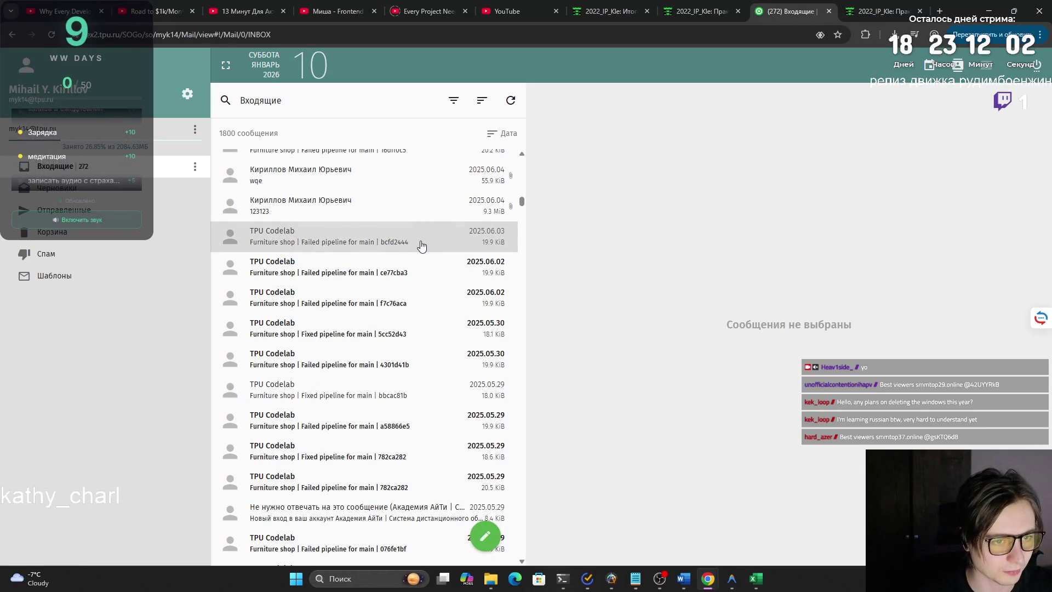
scroll(420, 249, "up", 3)
scroll(419, 254, "up", 3)
scroll(414, 260, "up", 3)
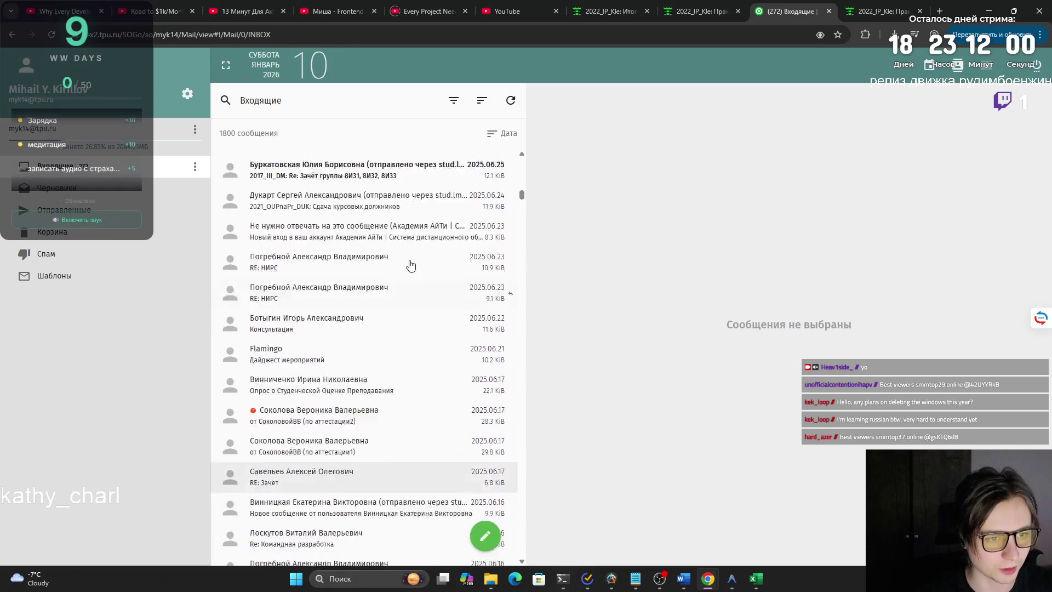
scroll(410, 265, "up", 3)
scroll(407, 267, "up", 3)
scroll(406, 267, "up", 3)
scroll(405, 270, "up", 2)
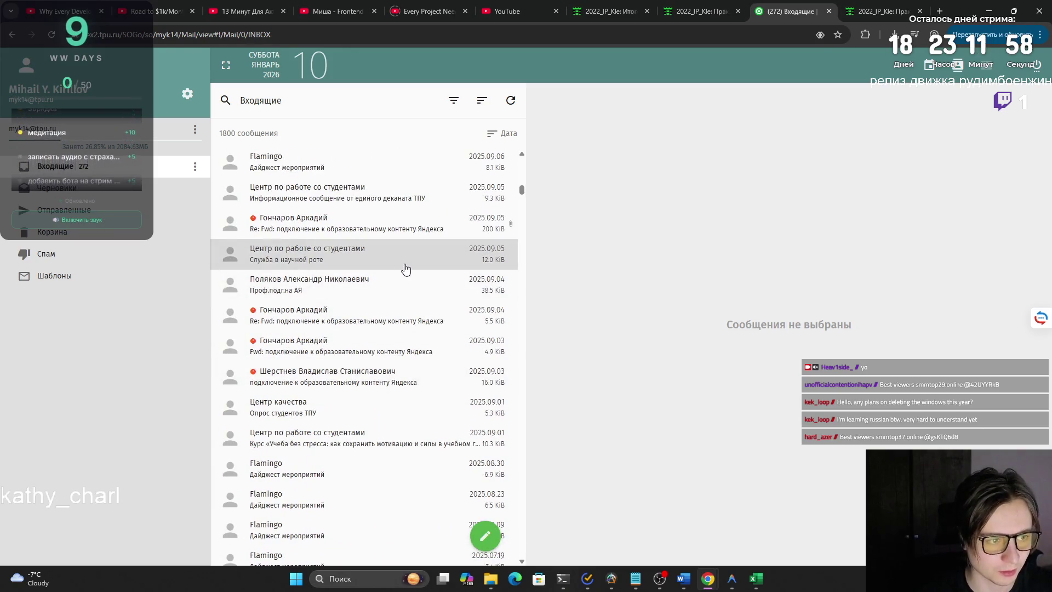
scroll(404, 270, "up", 3)
scroll(404, 271, "up", 2)
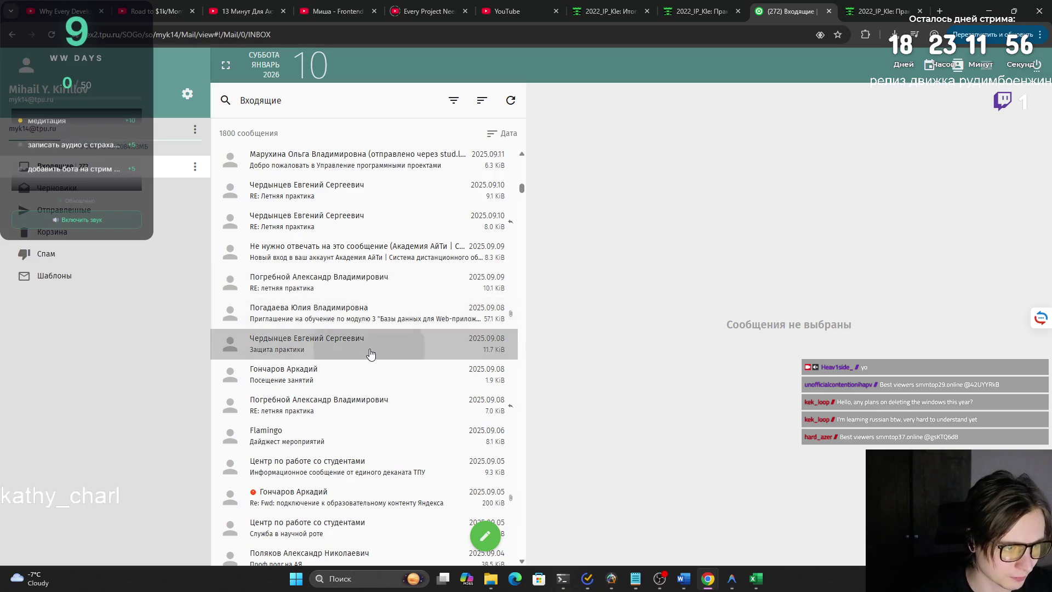
left_click(370, 354)
Skim September 2025 inbox messages: course invitations, surveys, Codelab and Практика emails.
left_click(362, 312)
scroll(359, 307, "up", 1)
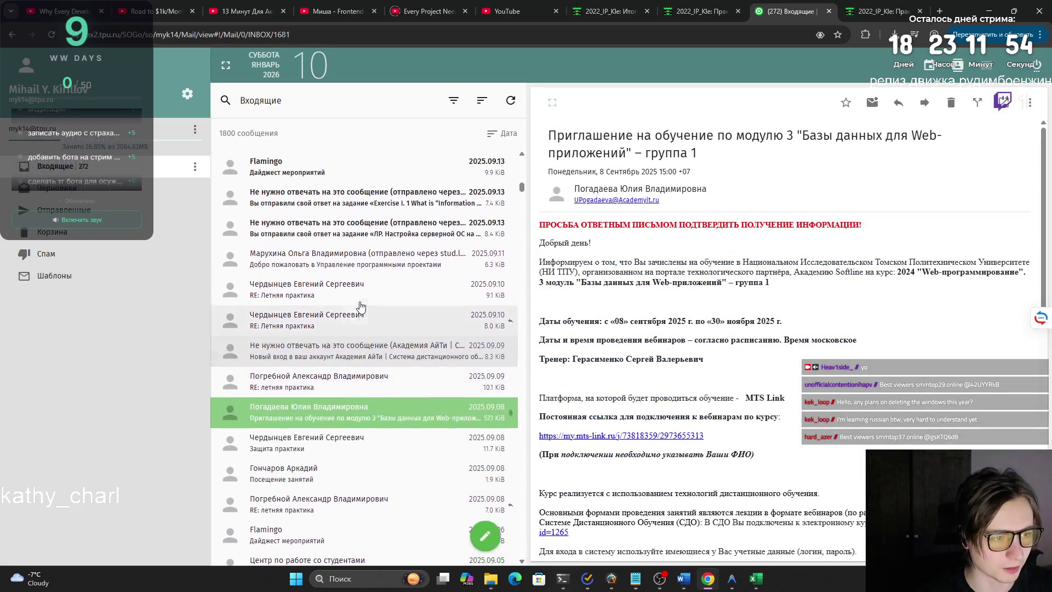
scroll(359, 308, "up", 1)
scroll(356, 313, "up", 1)
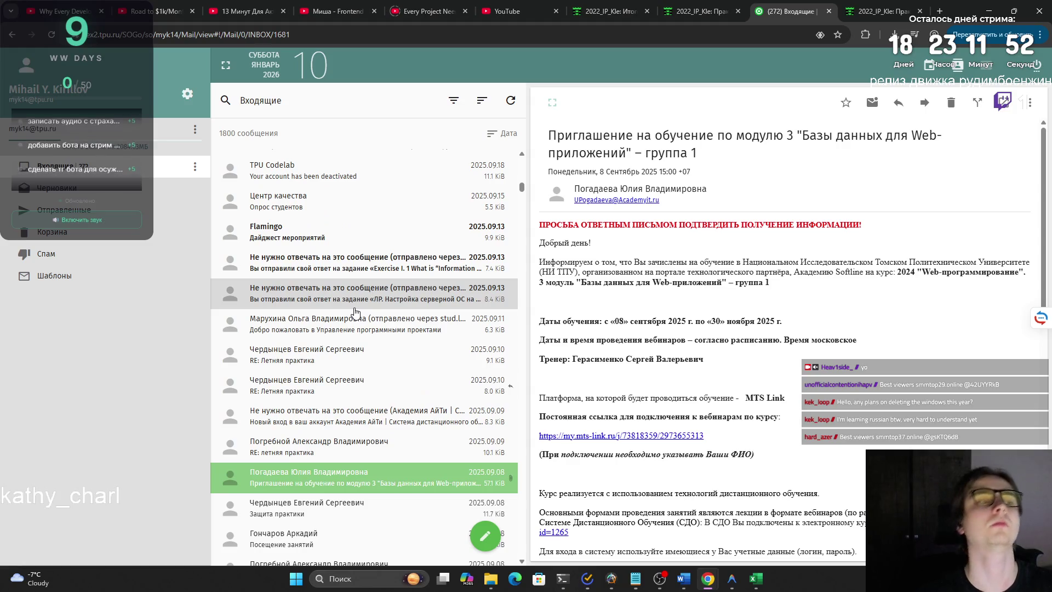
scroll(375, 309, "up", 2)
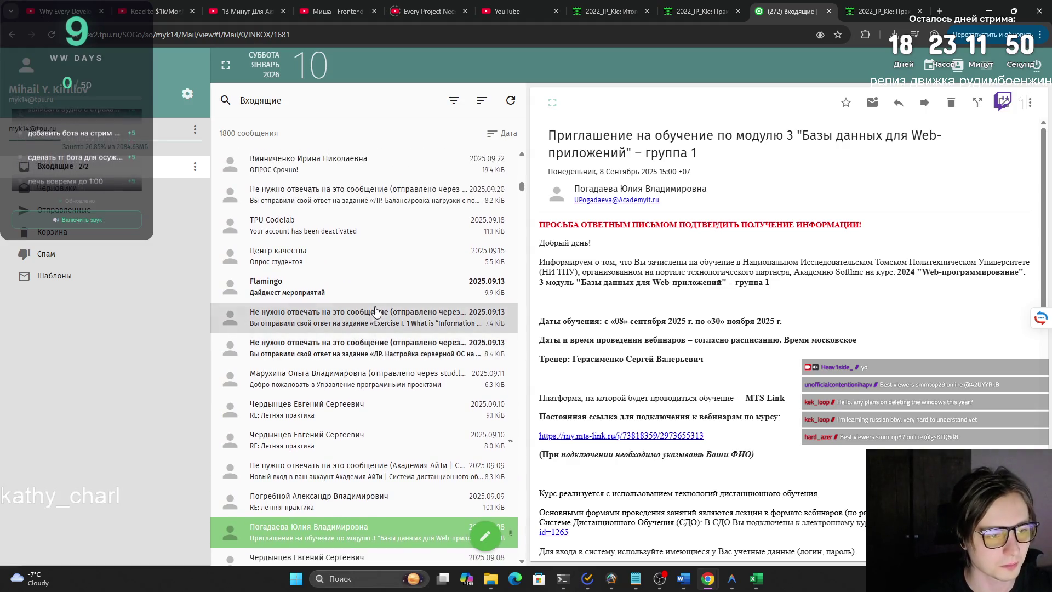
left_click(371, 376)
scroll(359, 313, "up", 2)
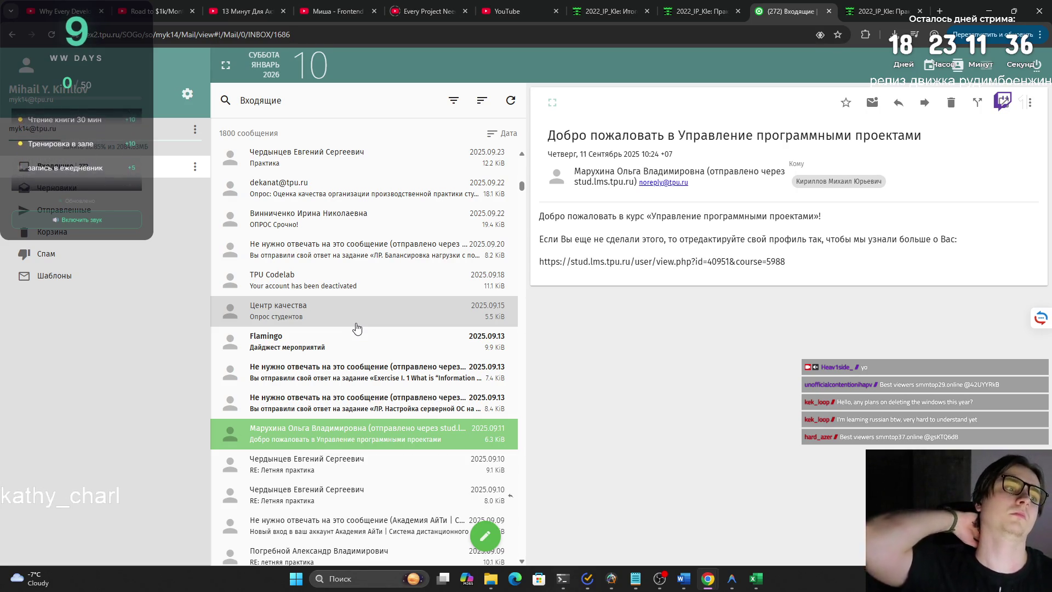
left_click(357, 328)
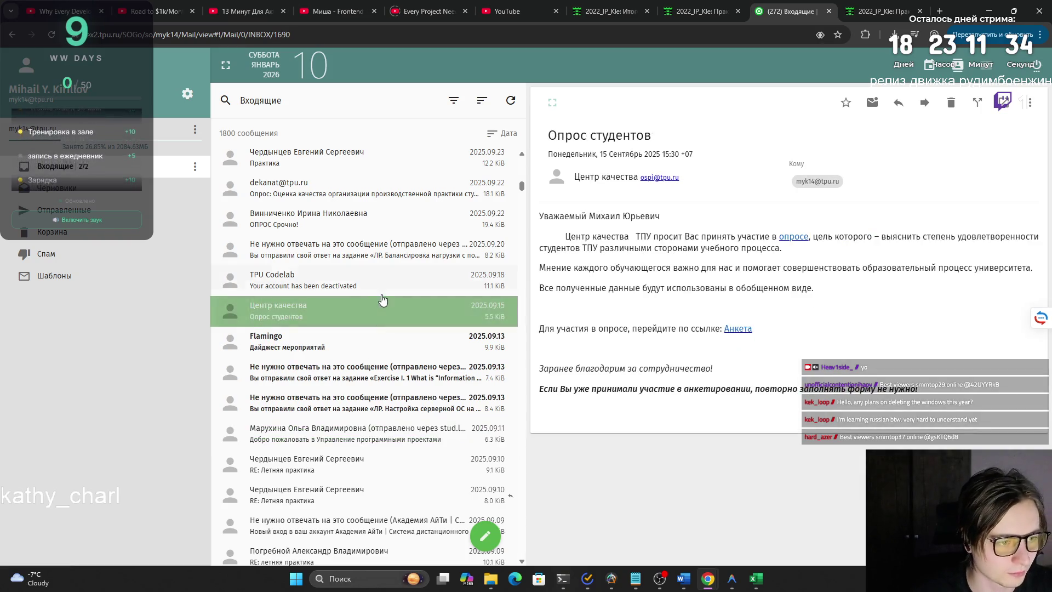
left_click(381, 284)
left_click(382, 251)
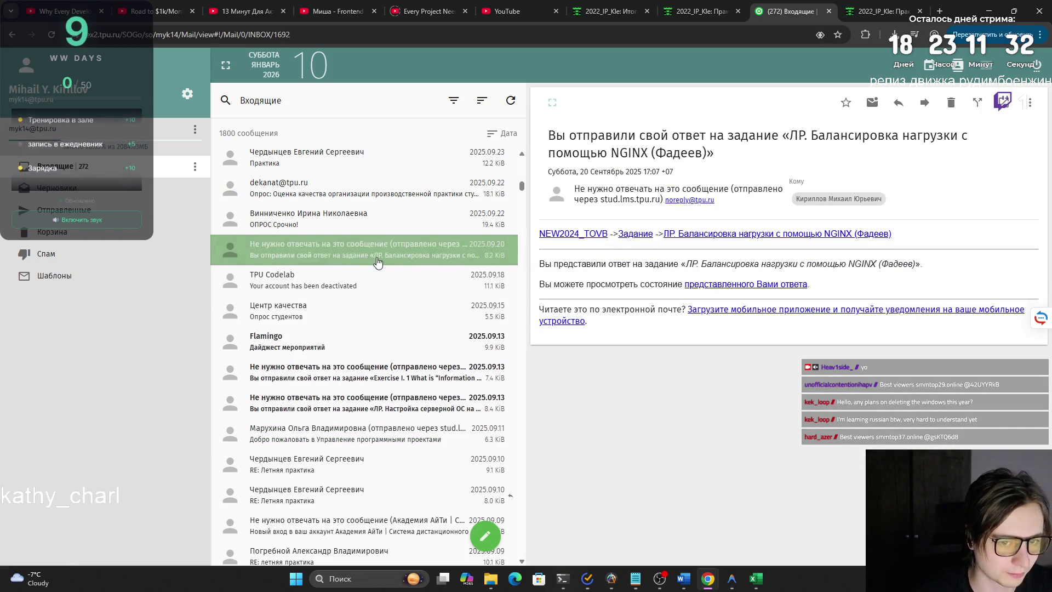
scroll(370, 296, "up", 3)
left_click(361, 328)
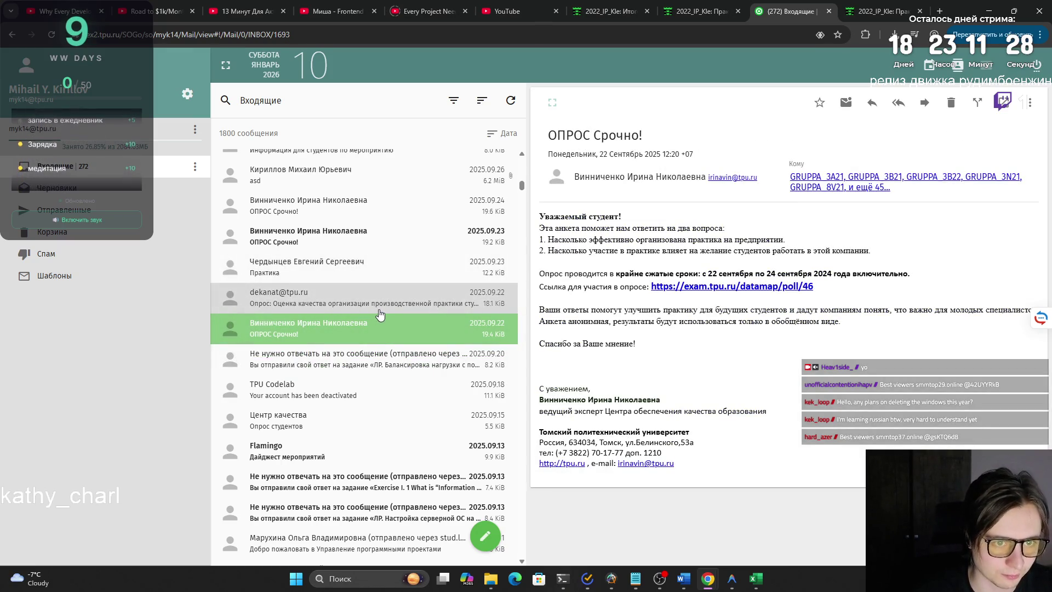
left_click(380, 305)
left_click(356, 272)
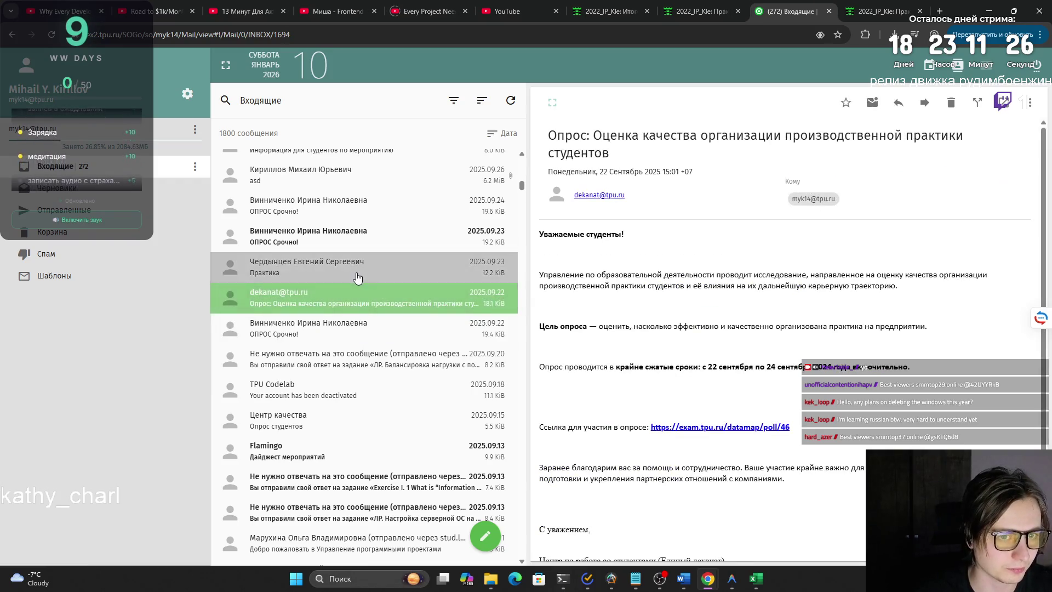
scroll(358, 285, "up", 1)
left_click(357, 284)
left_click(358, 315)
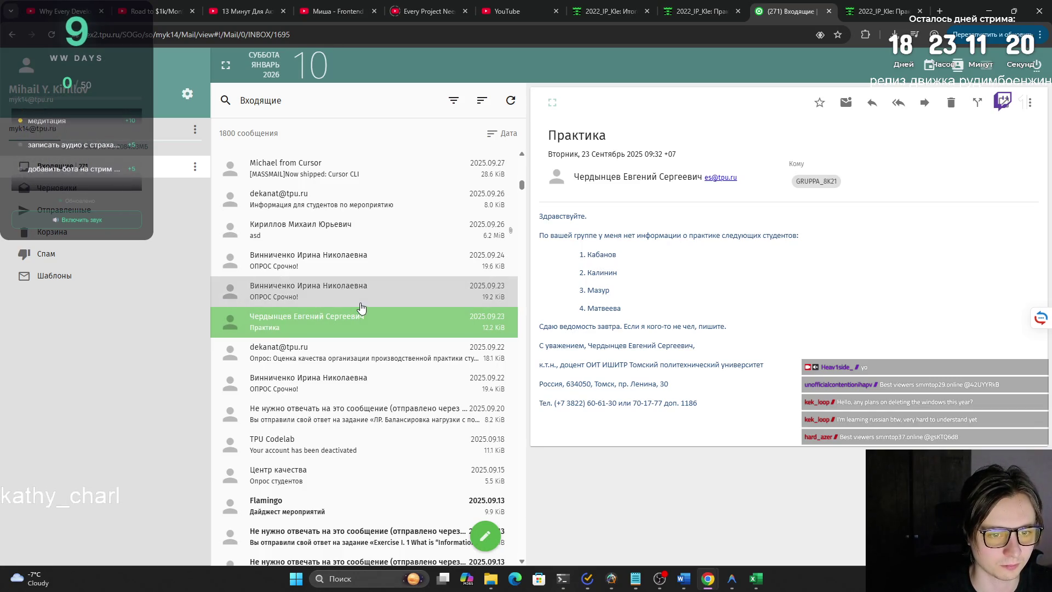
Skim October messages and open the Занятие 10.10.2025 and 07.11.2025 class announcements.
left_click(361, 308)
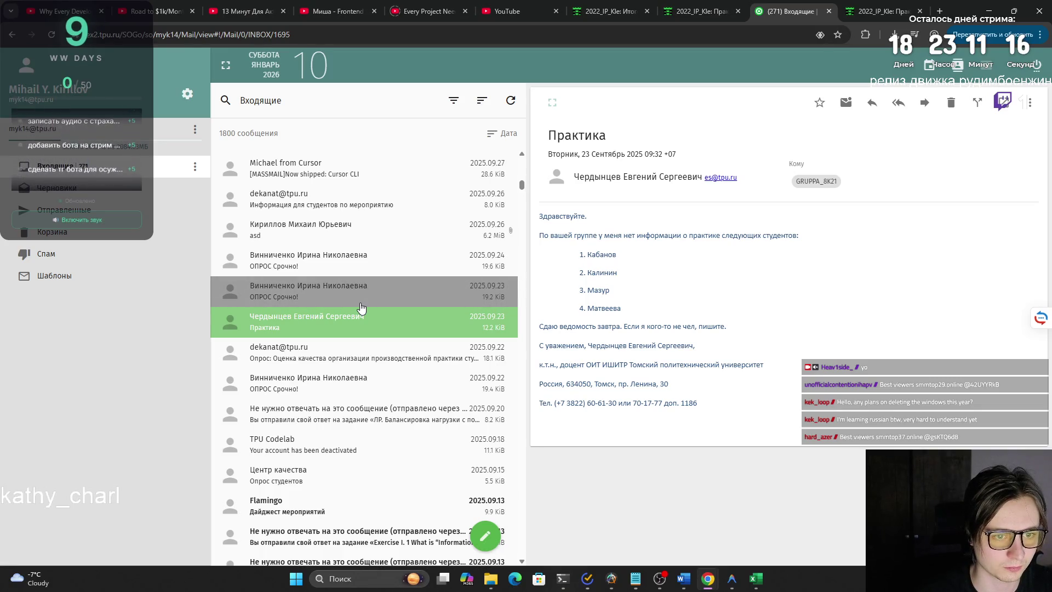
left_click_drag(365, 304, 363, 293)
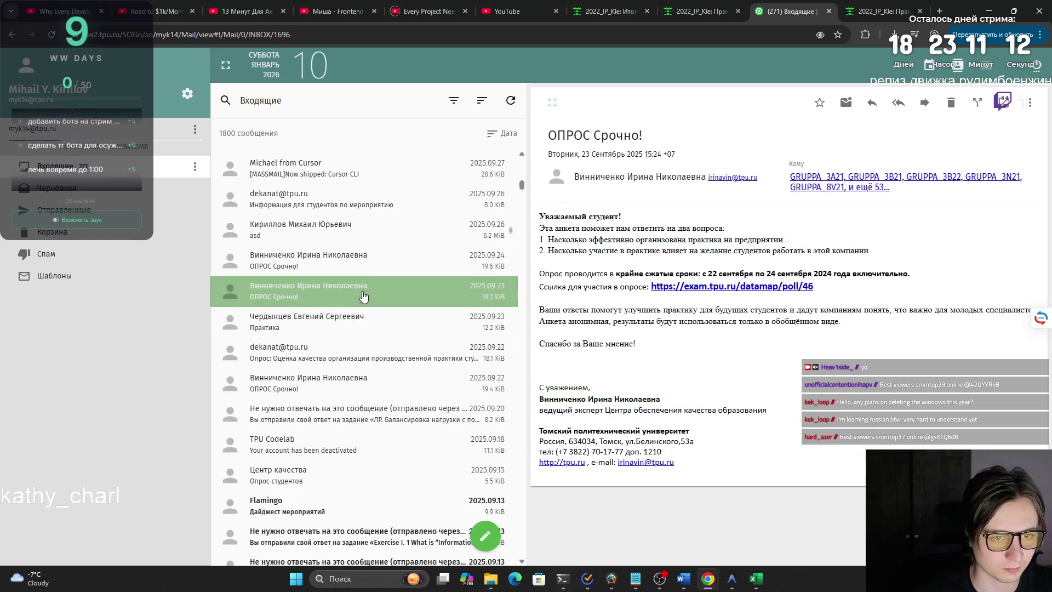
left_click(363, 262)
left_click(367, 235)
scroll(366, 247, "up", 1)
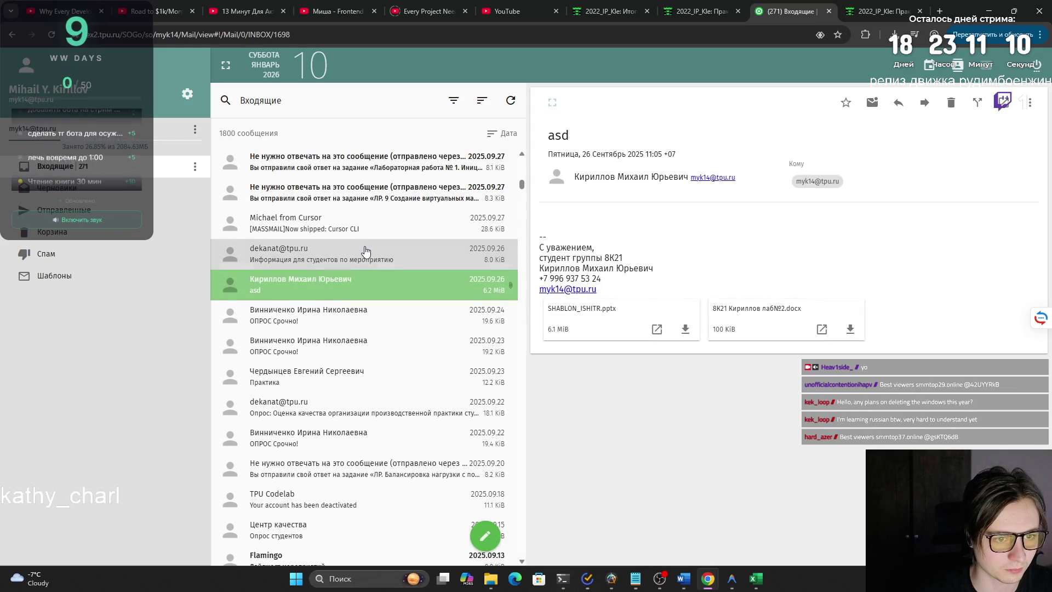
left_click(364, 254)
scroll(367, 263, "up", 1)
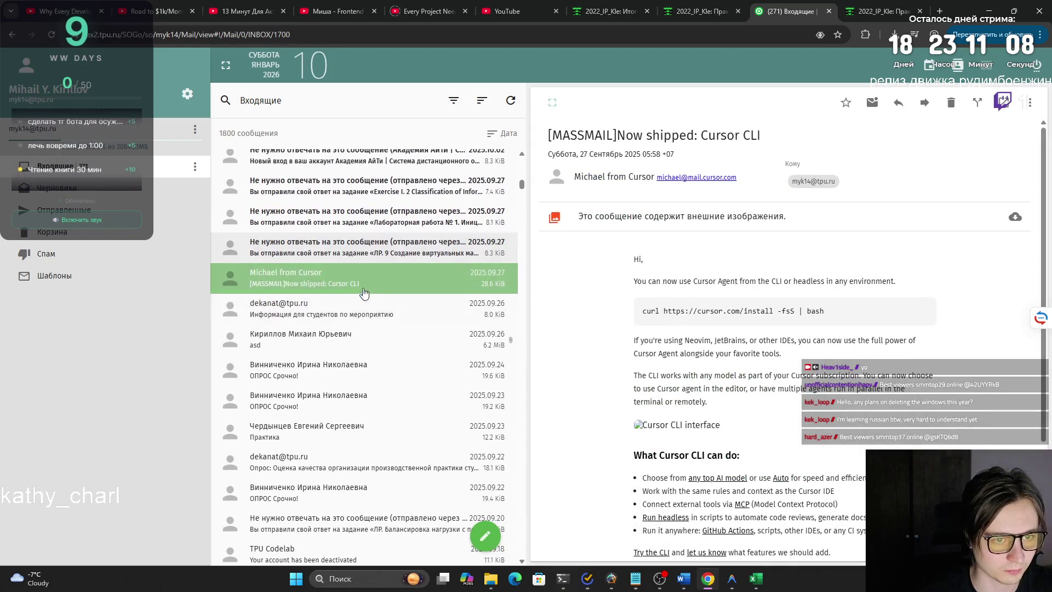
left_click(364, 310)
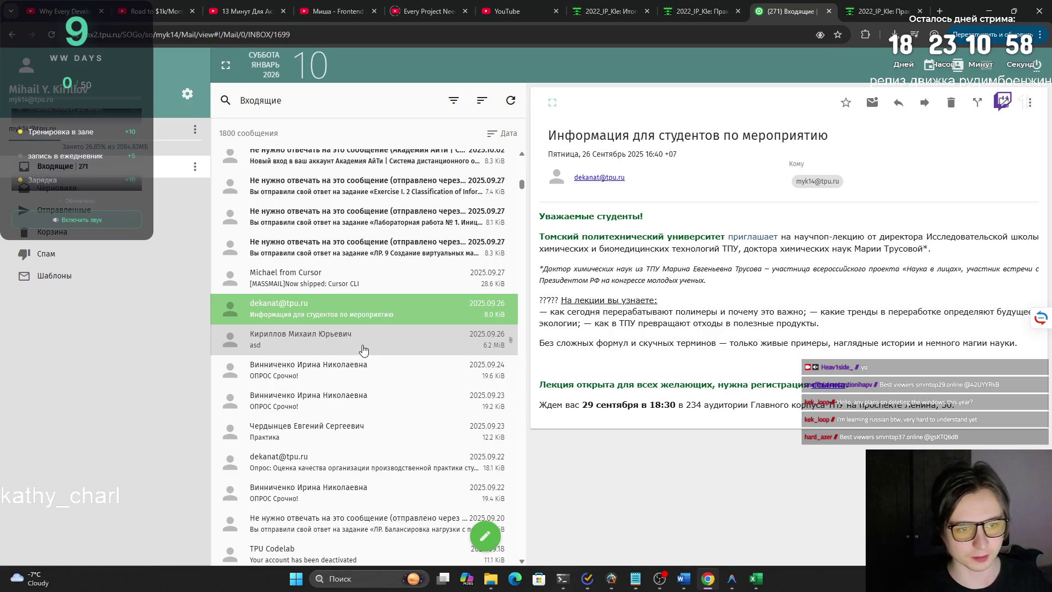
left_click(337, 285)
scroll(333, 292, "up", 2)
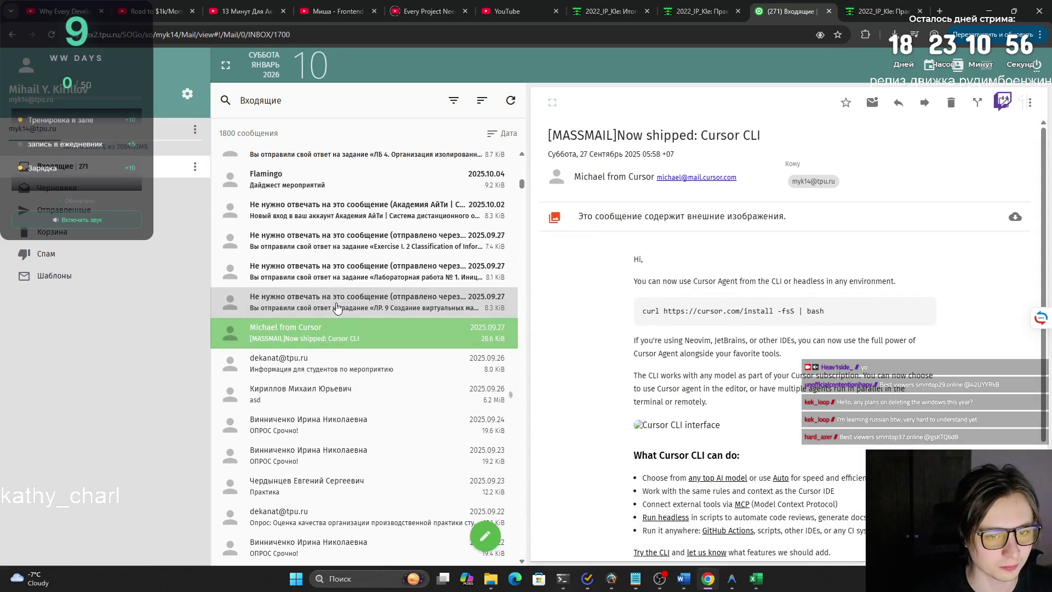
left_click(337, 308)
scroll(338, 309, "up", 2)
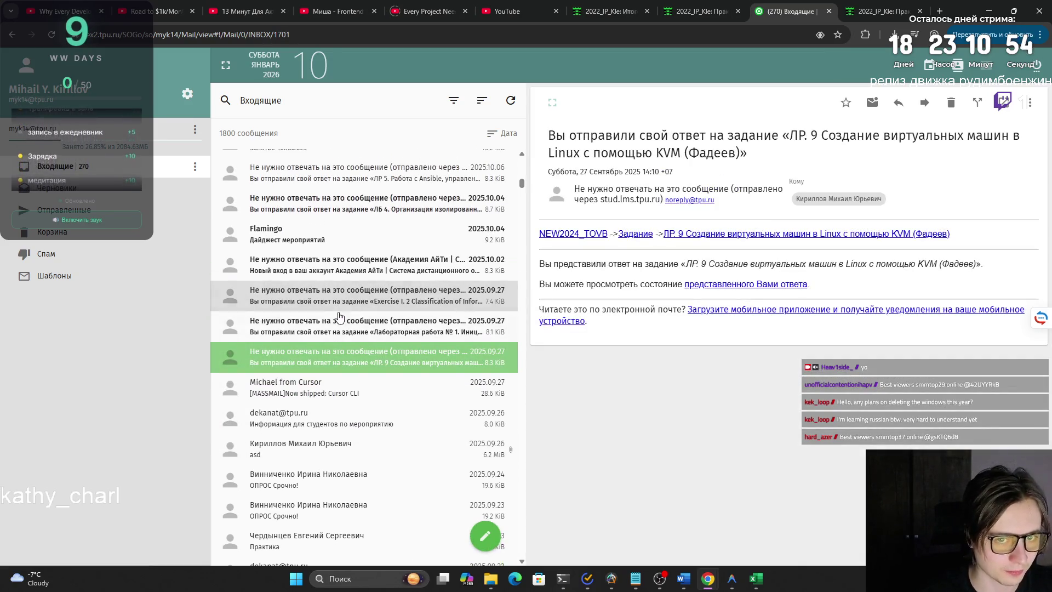
left_click(339, 319)
scroll(338, 319, "up", 2)
left_click(339, 318)
scroll(340, 319, "up", 3)
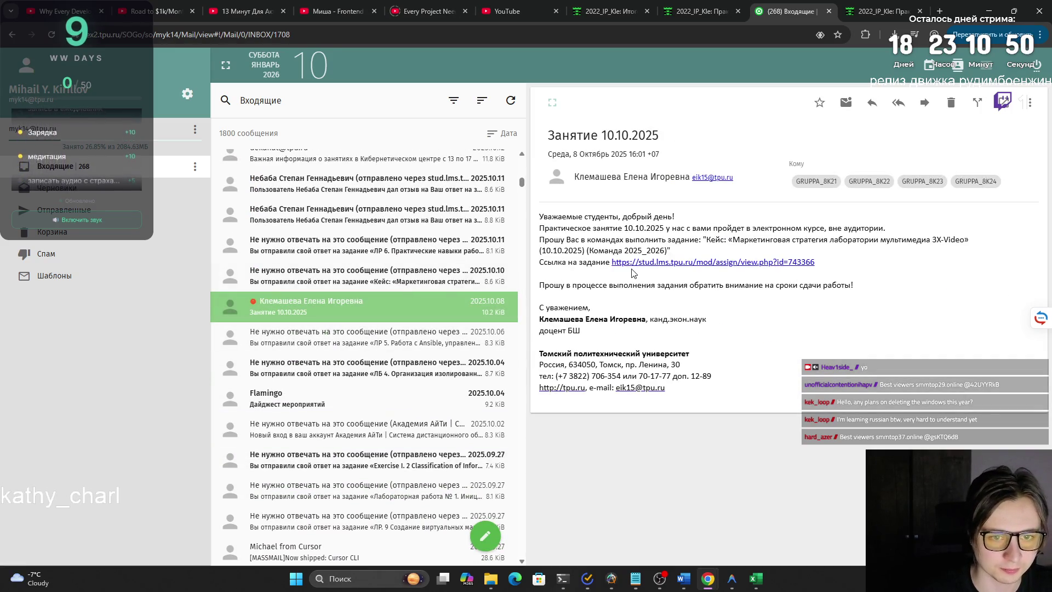
scroll(326, 351, "up", 3)
scroll(325, 351, "up", 3)
scroll(325, 353, "up", 4)
scroll(324, 353, "up", 3)
scroll(324, 355, "up", 1)
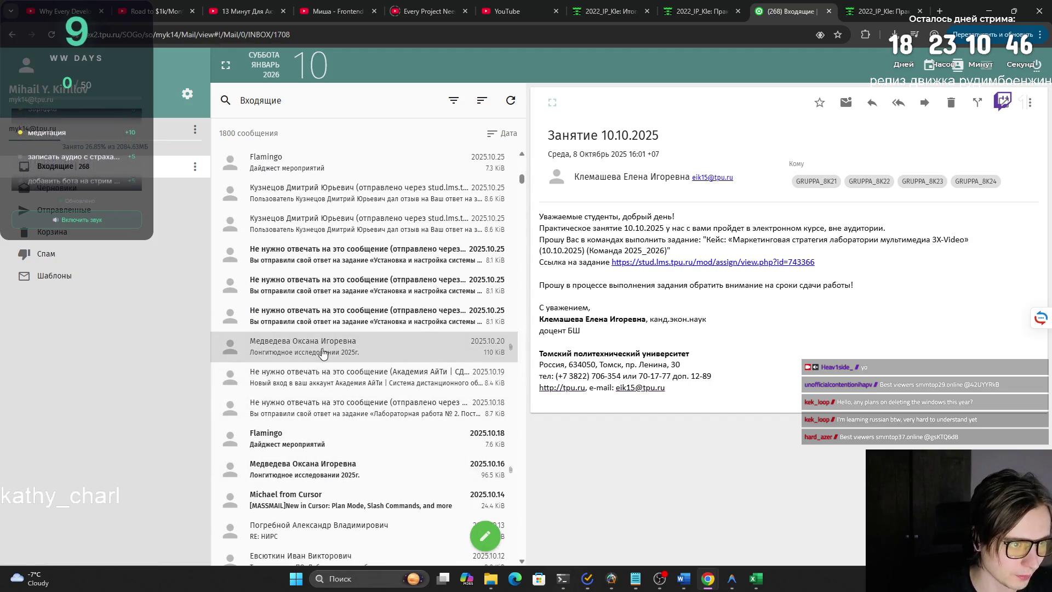
scroll(324, 354, "up", 2)
scroll(322, 359, "down", 4)
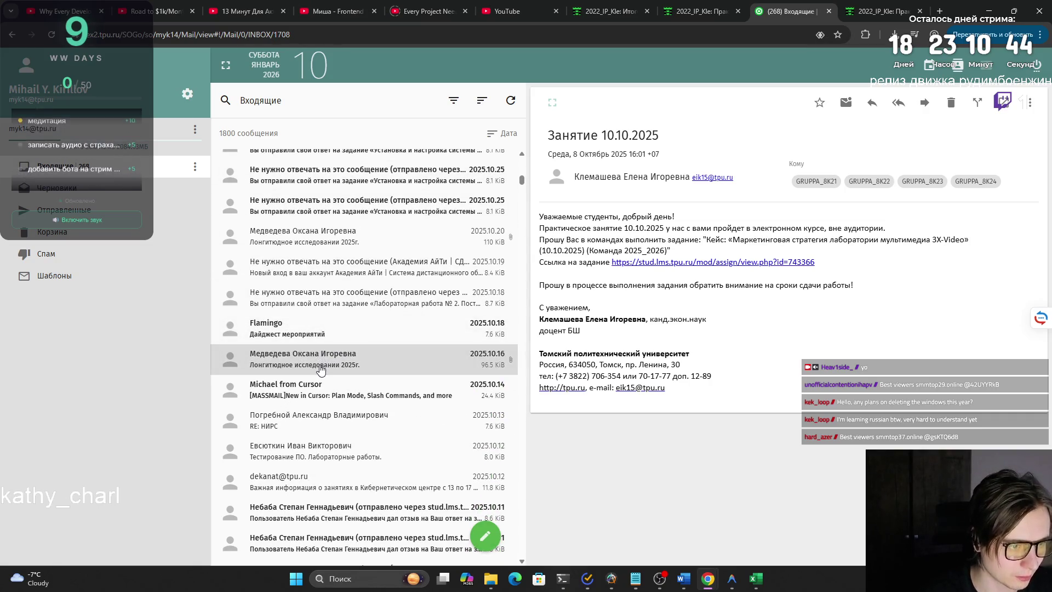
scroll(320, 371, "down", 2)
scroll(320, 372, "down", 4)
scroll(322, 370, "up", 4)
scroll(326, 369, "up", 10)
scroll(328, 367, "up", 3)
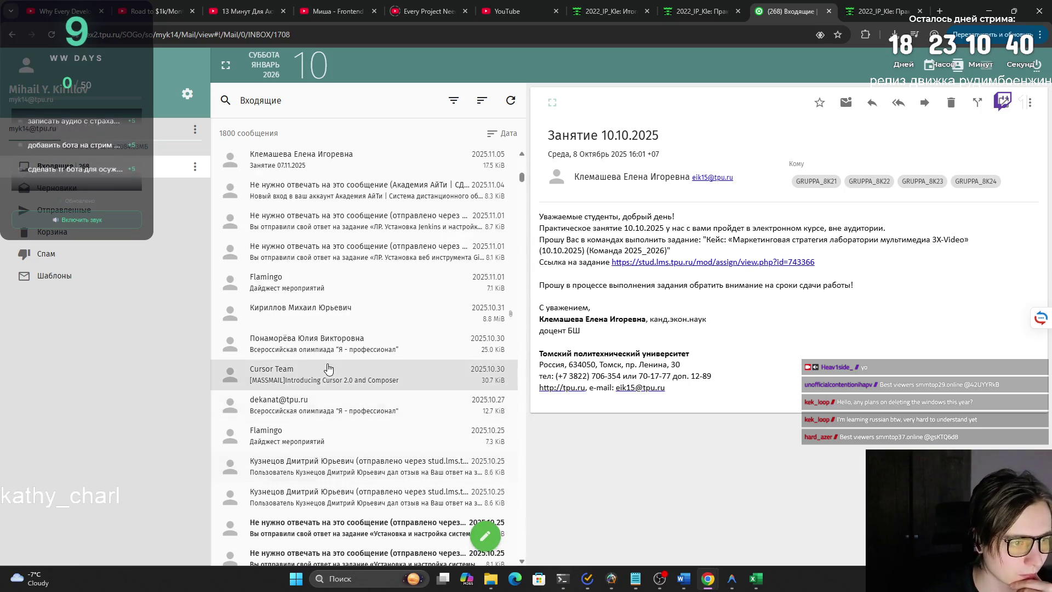
scroll(327, 372, "up", 2)
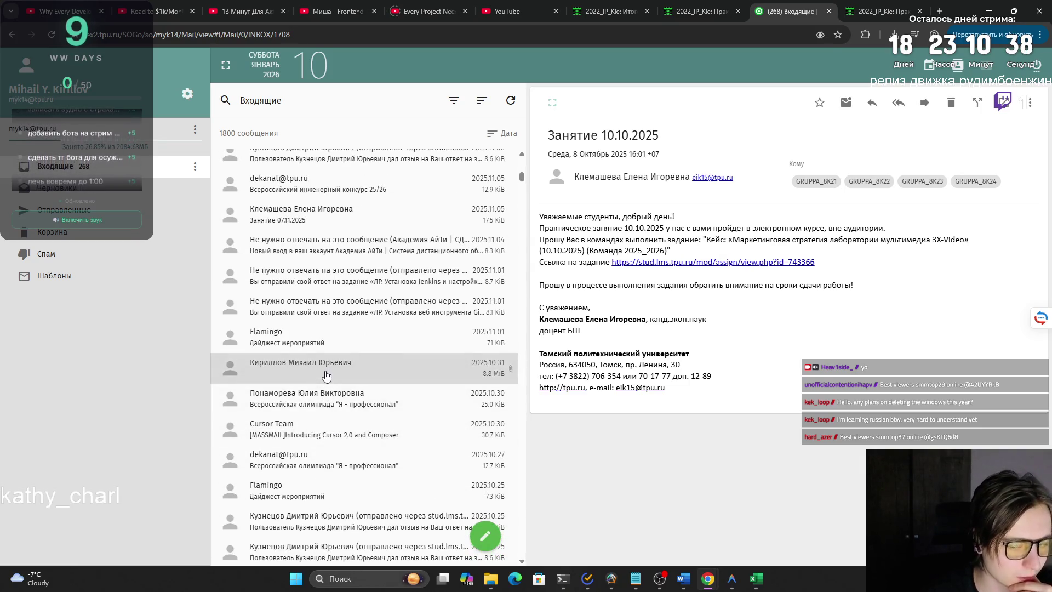
scroll(325, 377, "up", 2)
left_click(328, 270)
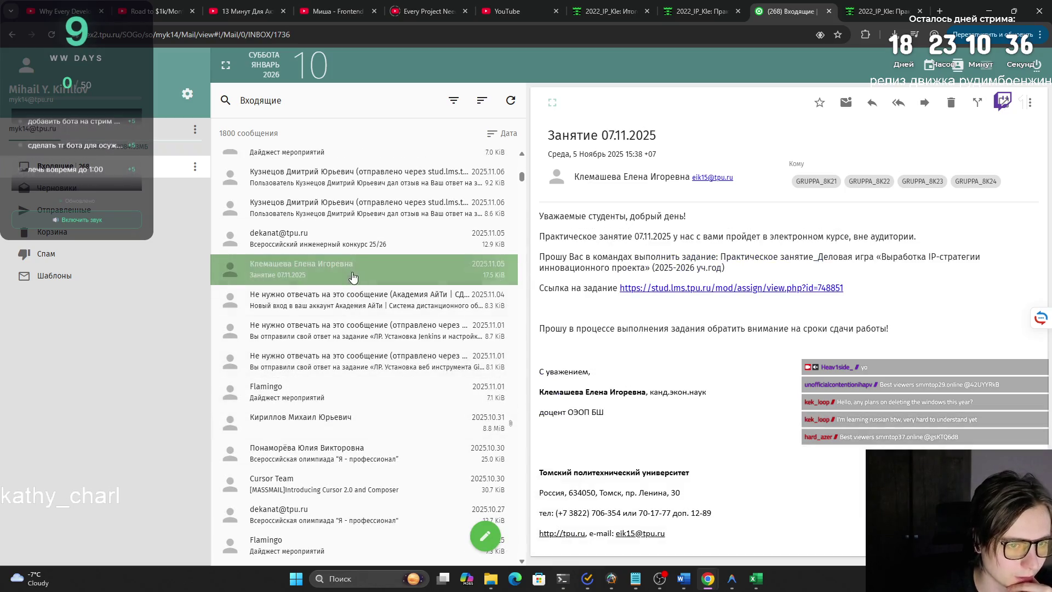
Follow the email's stud.lms.tpu.ru link to the IP-strategy business game assignment.
left_click(660, 287)
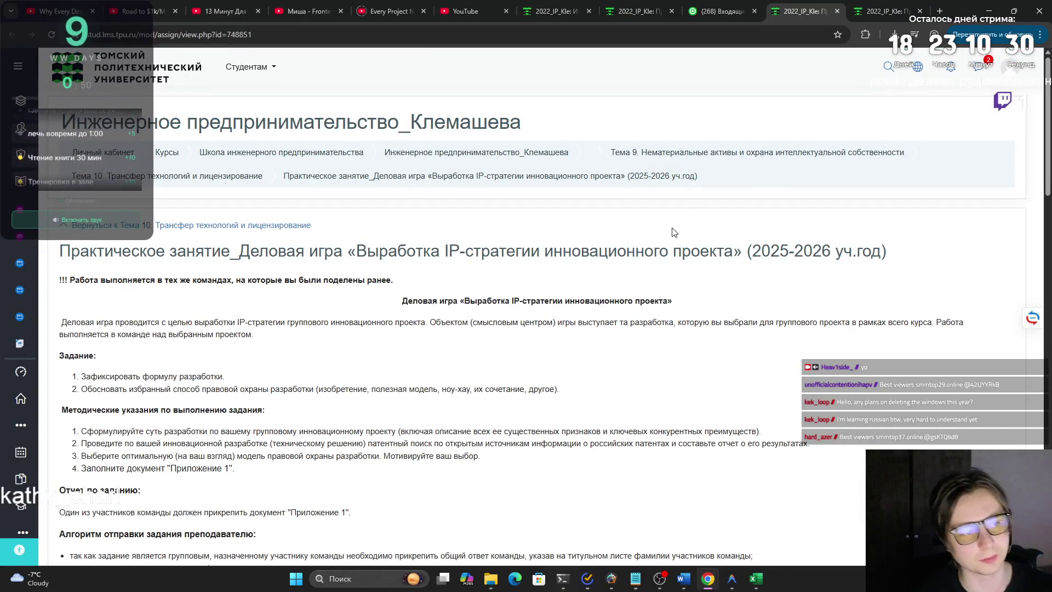
scroll(648, 270, "down", 2)
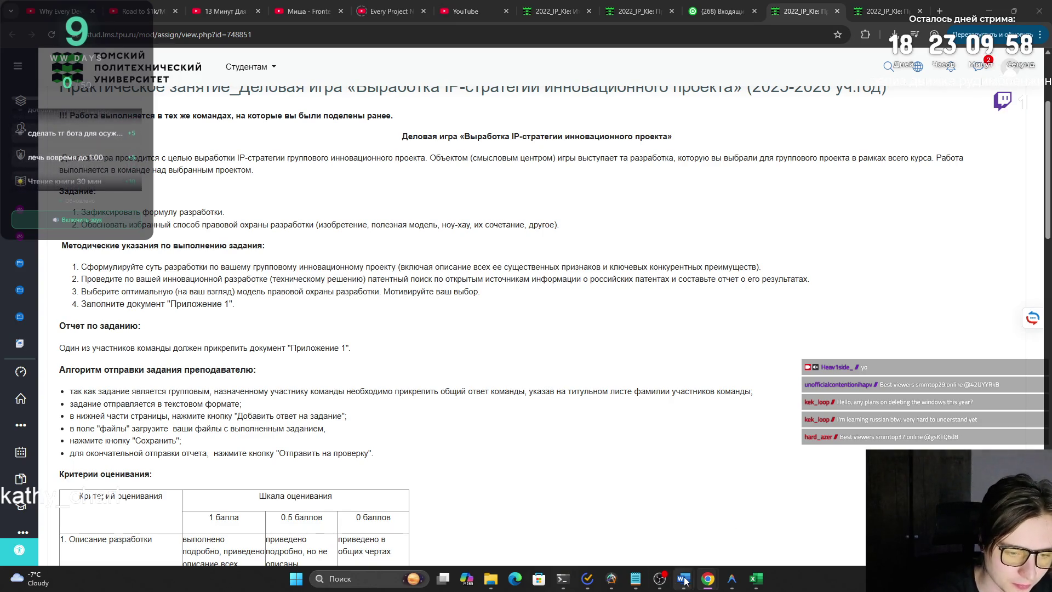
mouse_move(683, 579)
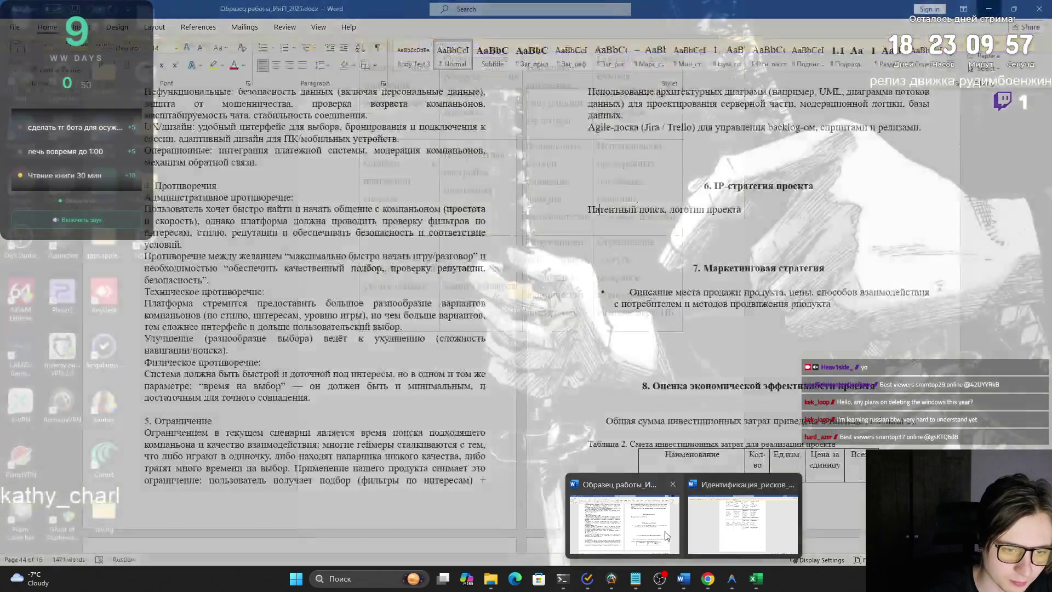
Review the marketing-strategy bullet in the sample project report, then minimize Word.
left_click(666, 536)
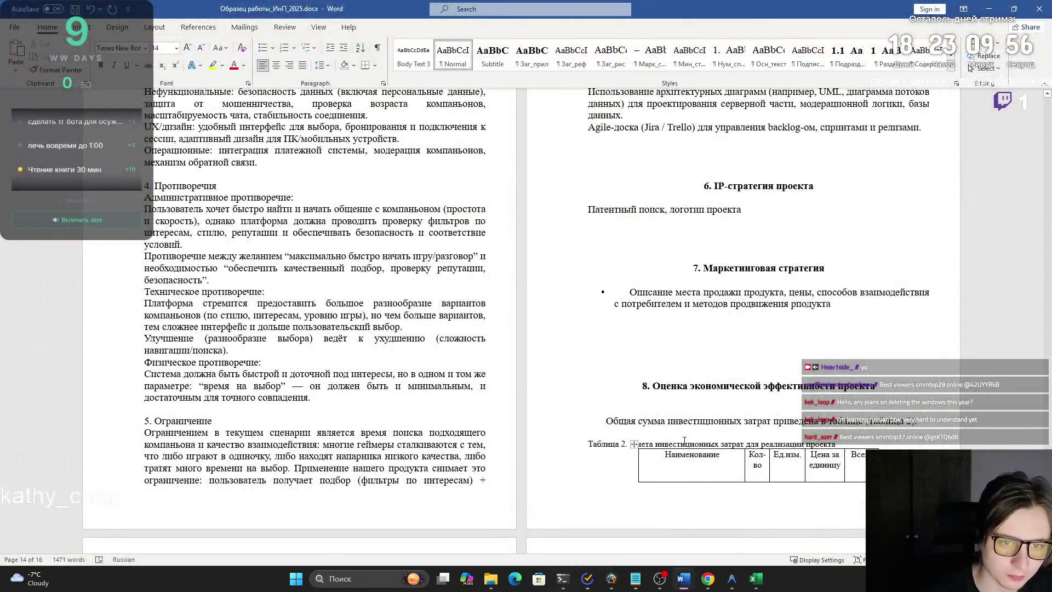
left_click_drag(836, 315, 628, 292)
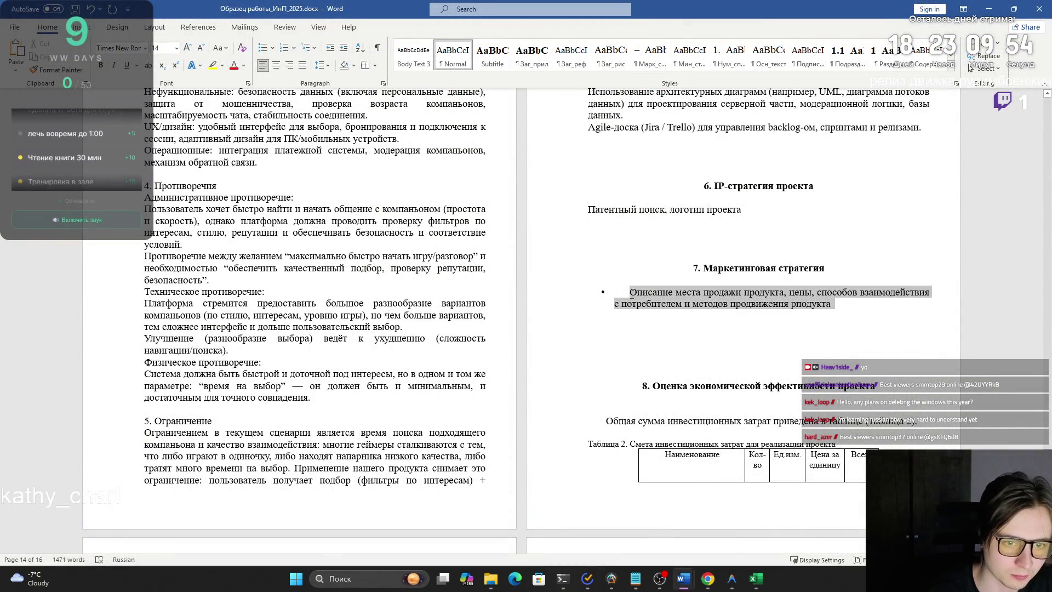
left_click_drag(832, 304, 649, 292)
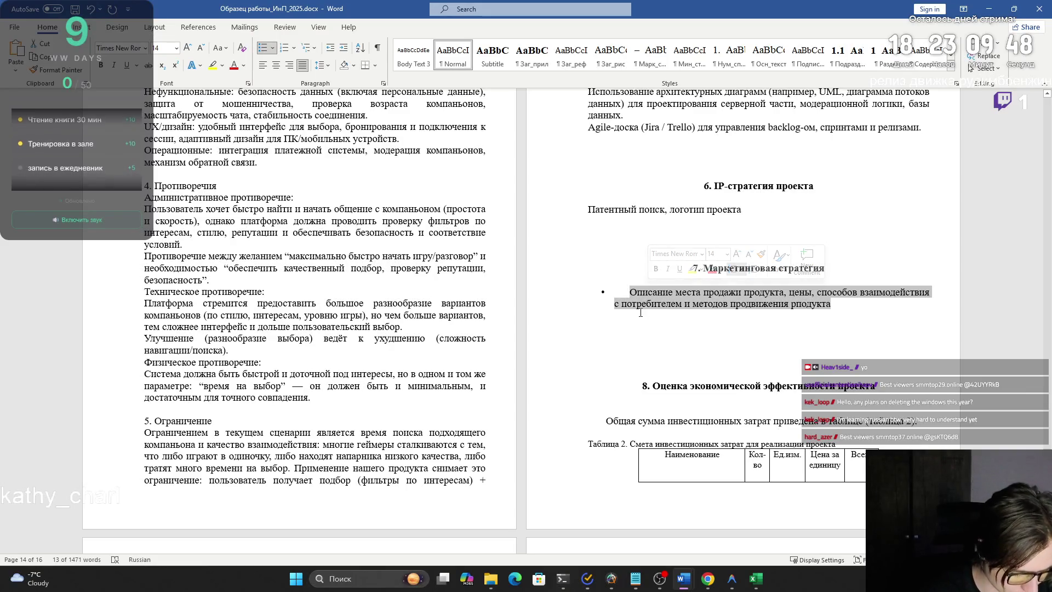
scroll(639, 321, "down", 3)
scroll(617, 359, "down", 1)
scroll(616, 359, "down", 5)
scroll(581, 343, "down", 2)
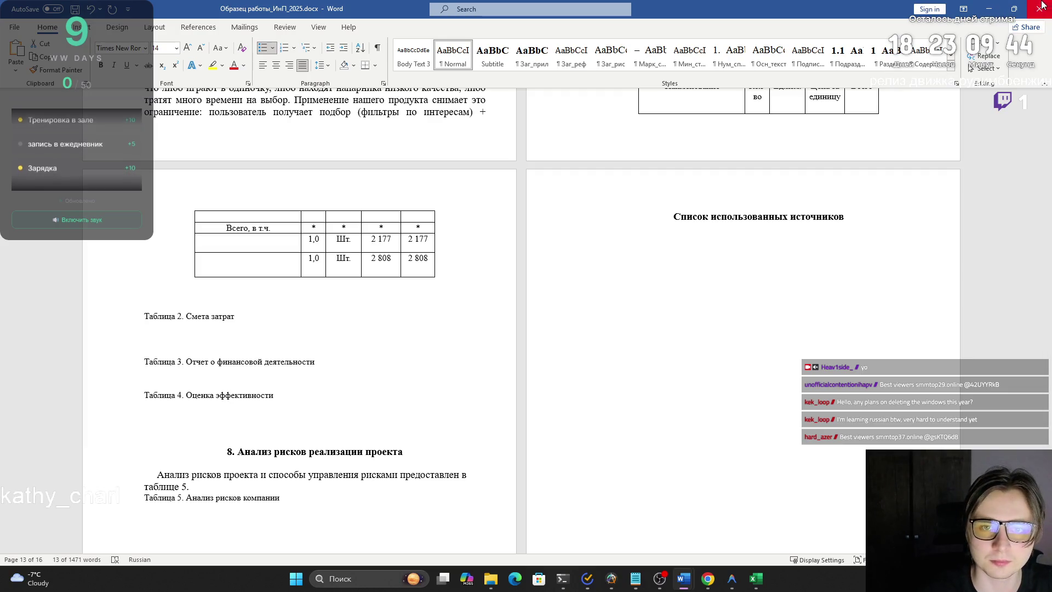
left_click(989, 9)
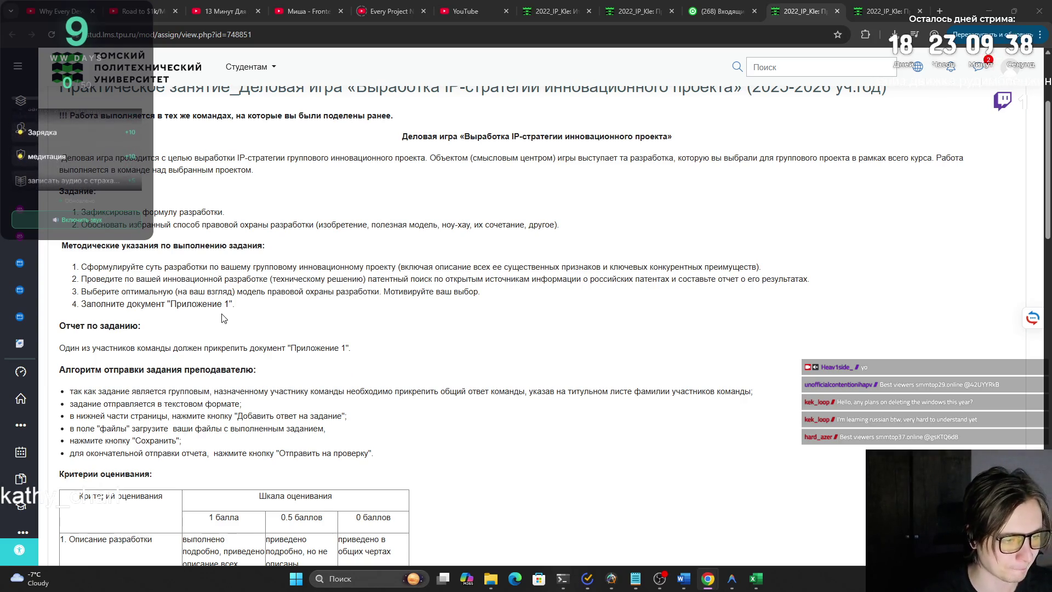
Select the assignment task text through methodological instruction 3 for copying, then switch browser windows.
left_click_drag(82, 268, 484, 267)
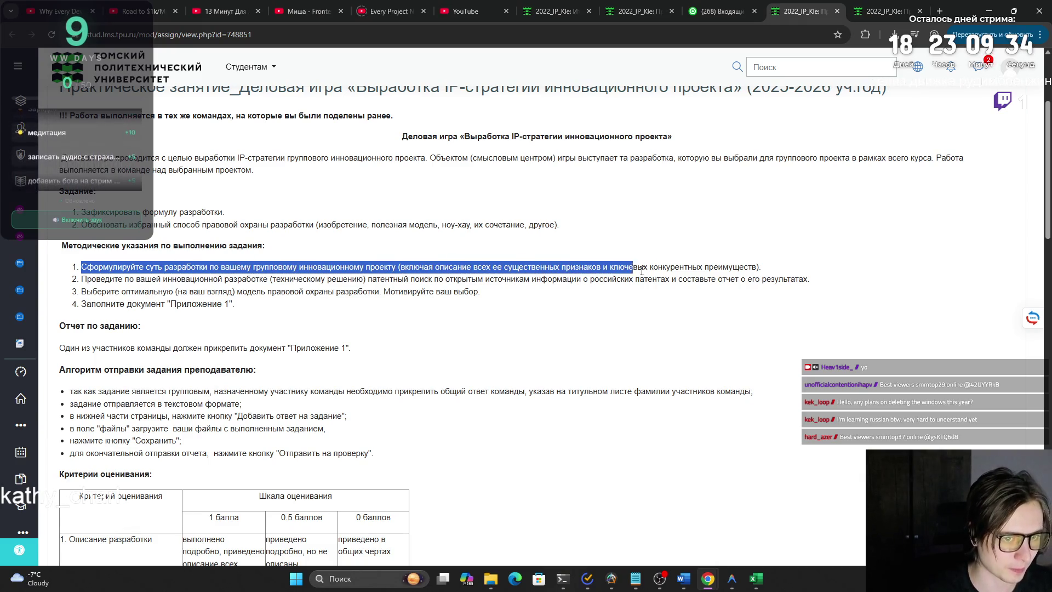
mouse_move(483, 267)
left_mouse_down()
mouse_move(112, 280)
mouse_move(811, 281)
mouse_move(112, 287)
mouse_move(243, 292)
mouse_move(330, 280)
mouse_move(486, 299)
mouse_move(470, 308)
left_mouse_up()
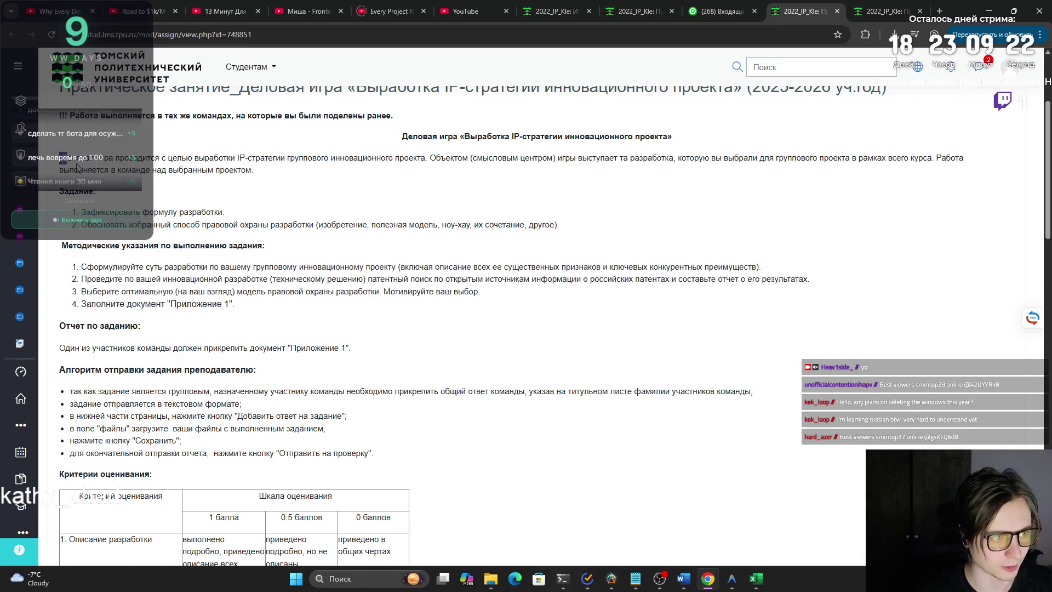
left_click_drag(77, 163, 510, 290)
key("ctrl+c")
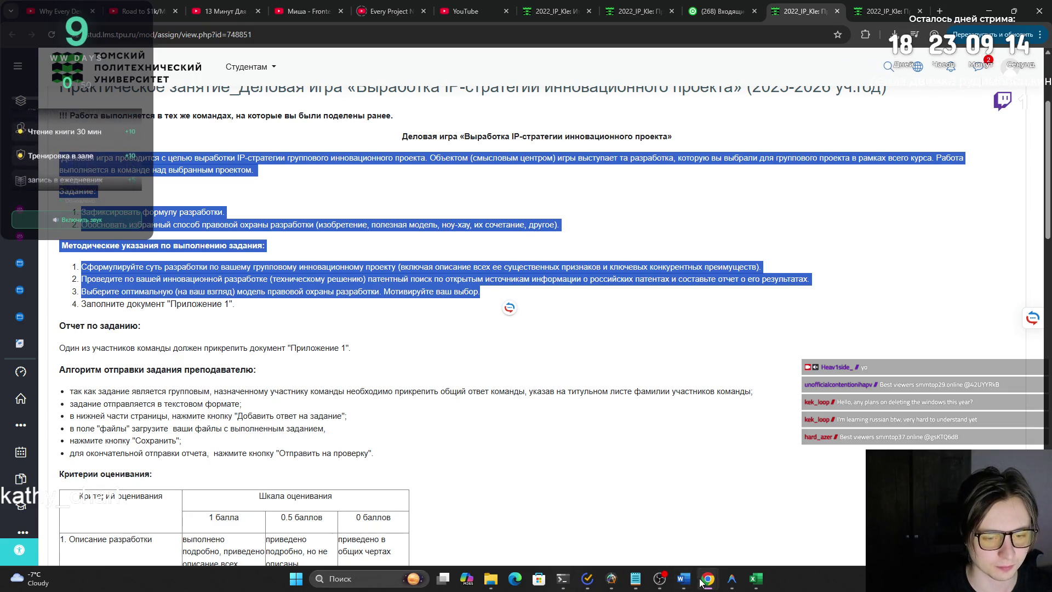
left_click(512, 535)
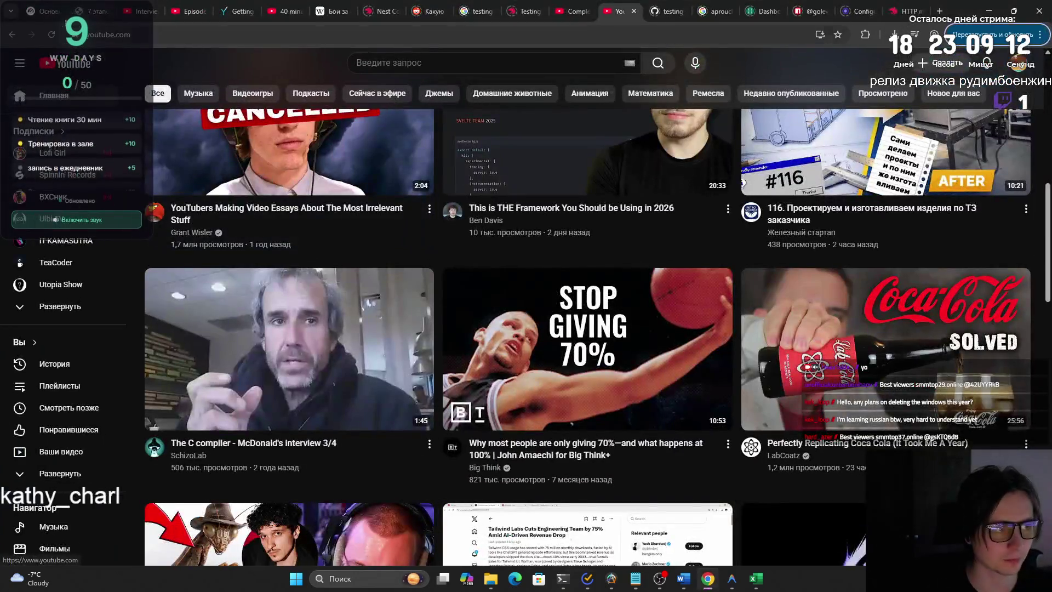
Paste the copied assignment tasks and instructions into a new ChatGPT message.
left_click(1013, 11)
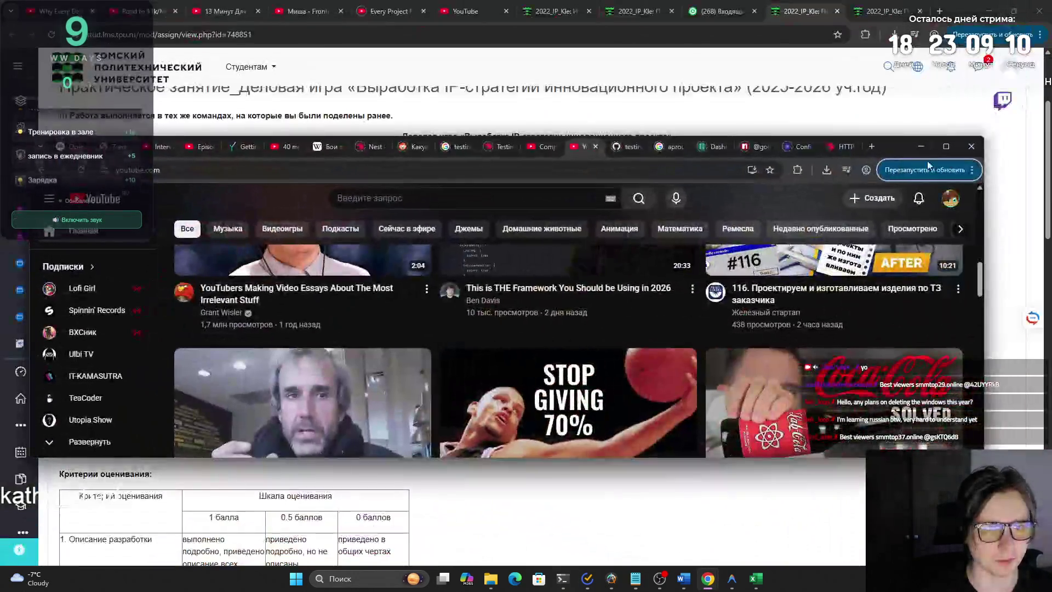
left_click(921, 147)
mouse_move(707, 579)
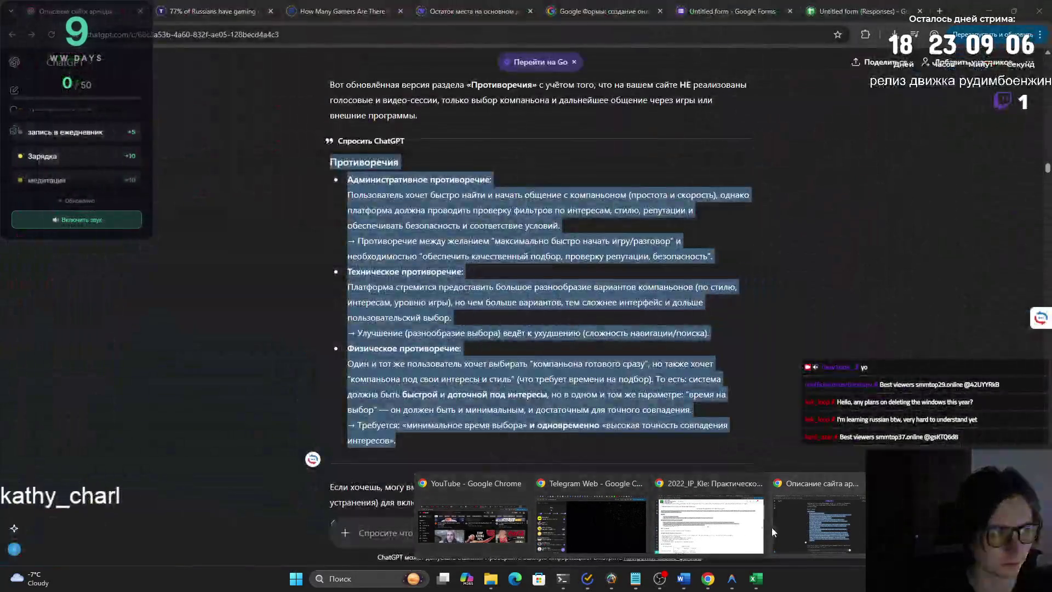
left_click(773, 527)
left_click(454, 531)
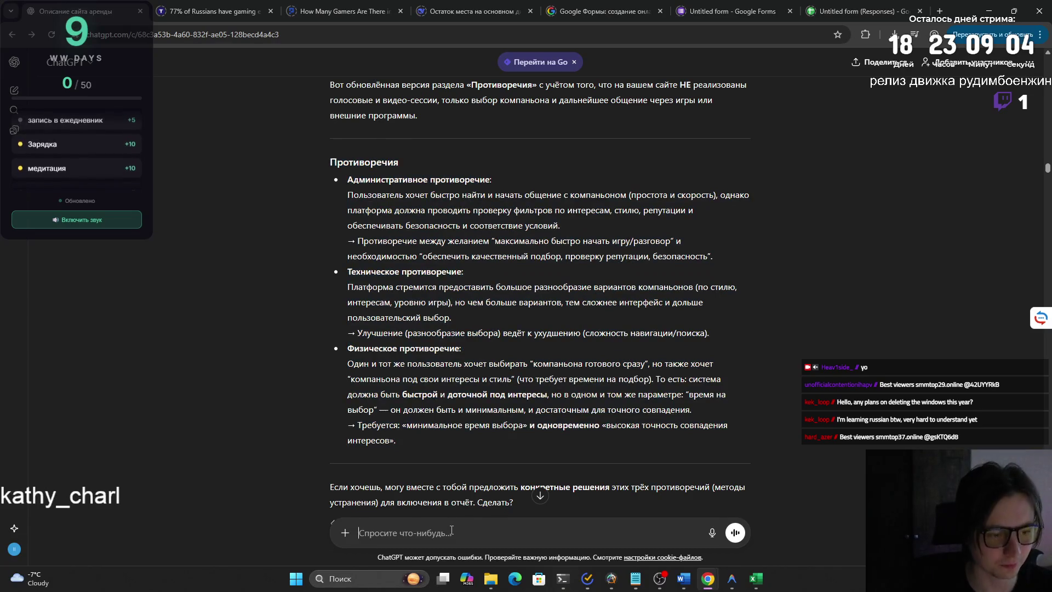
key("ctrl+v")
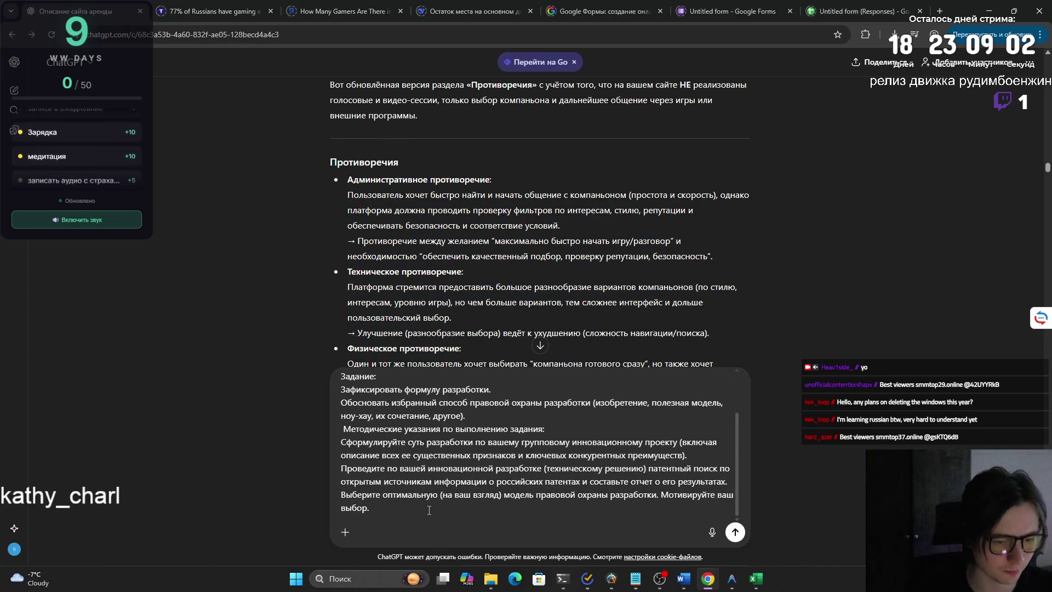
scroll(428, 509, "down", 2)
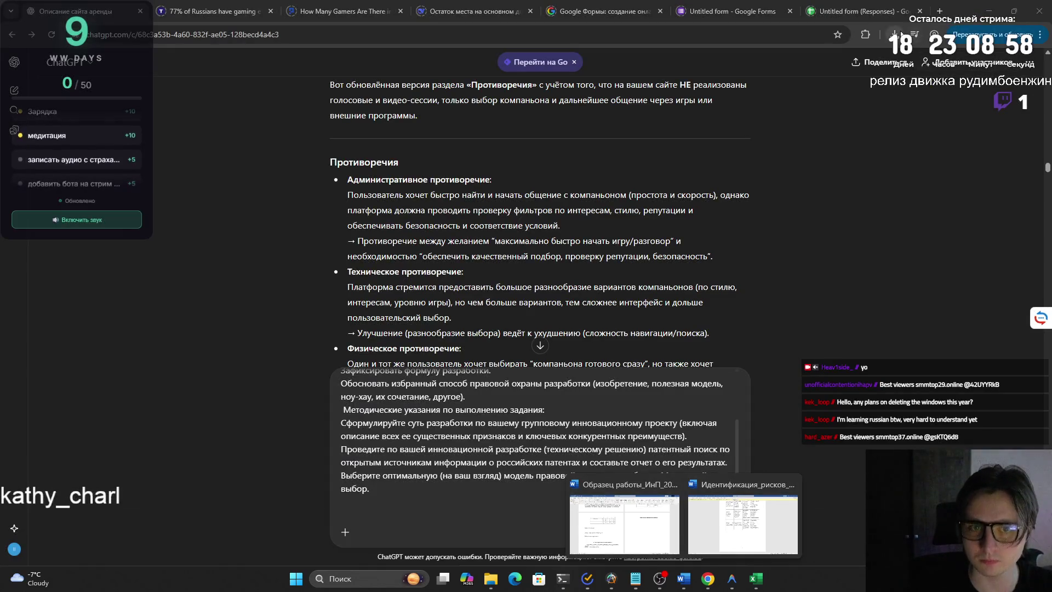
Bring up Приложение 1 from recent downloads and select its five report questions.
left_click(867, 35)
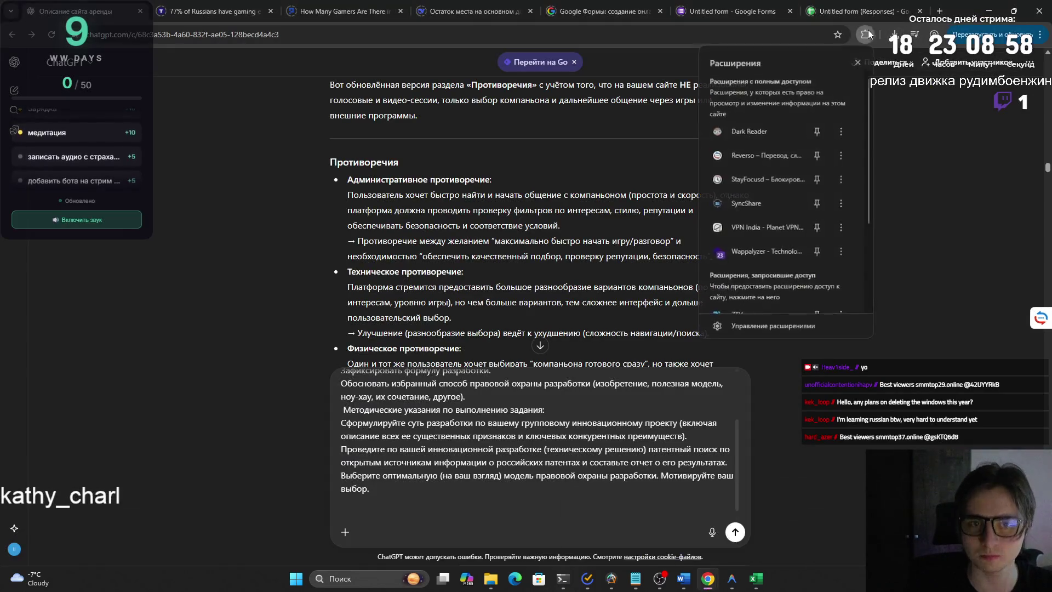
left_click(855, 88)
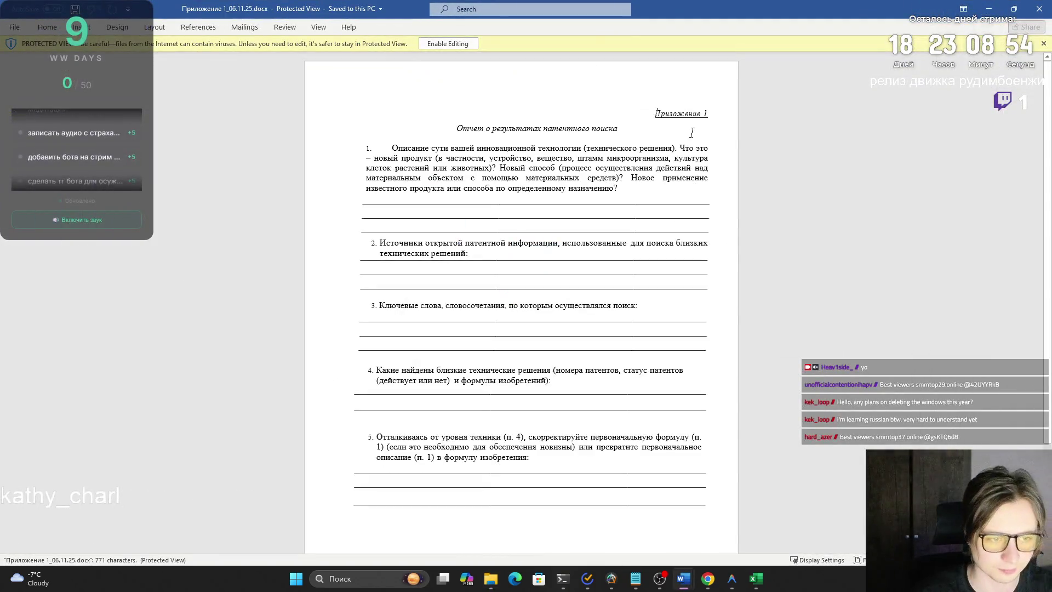
triple_click(447, 376)
left_click_drag(391, 148, 584, 514)
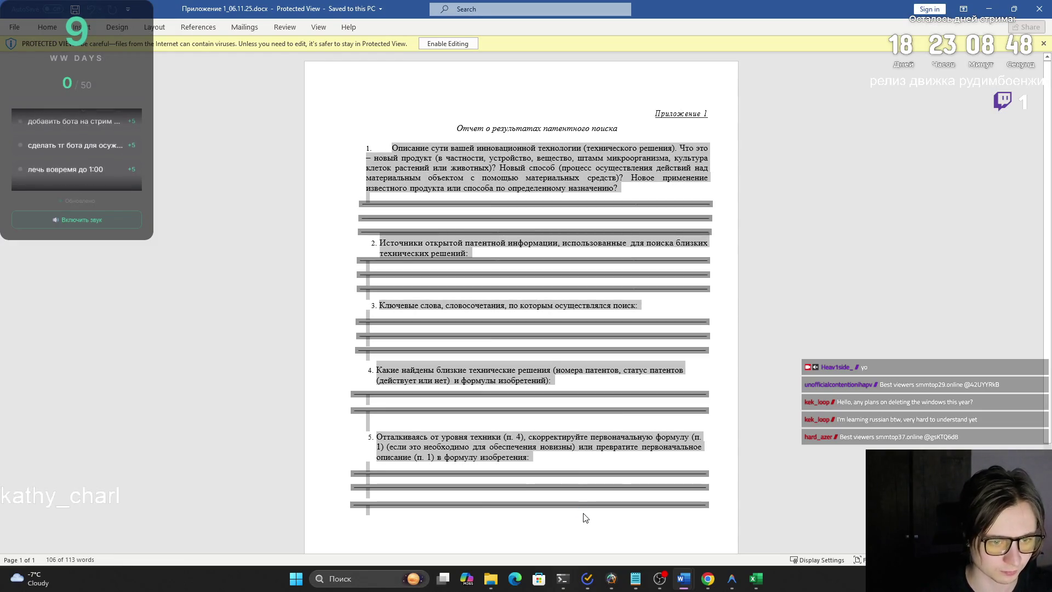
left_click(988, 8)
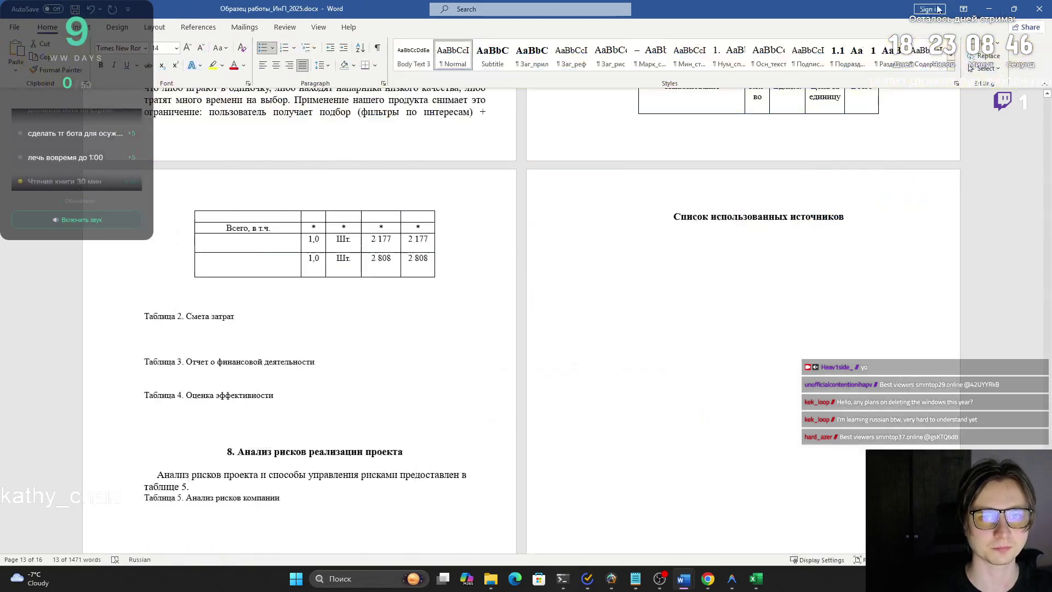
Copy the fourth guideline 'Заполните документ Приложение 1' from Moodle into the ChatGPT draft.
left_click(989, 9)
left_click(396, 515)
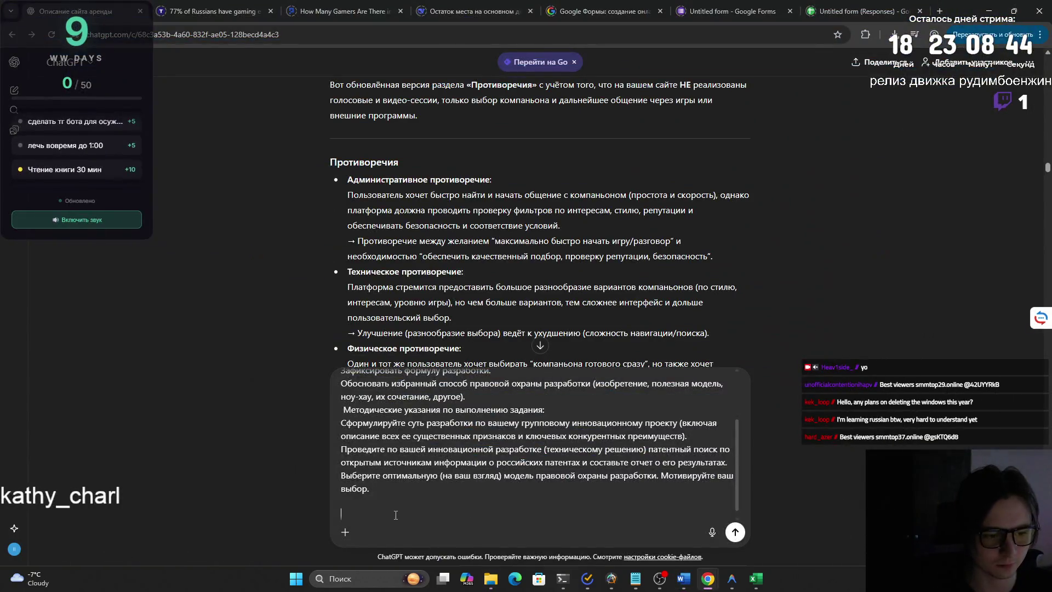
scroll(395, 516, "up", 2)
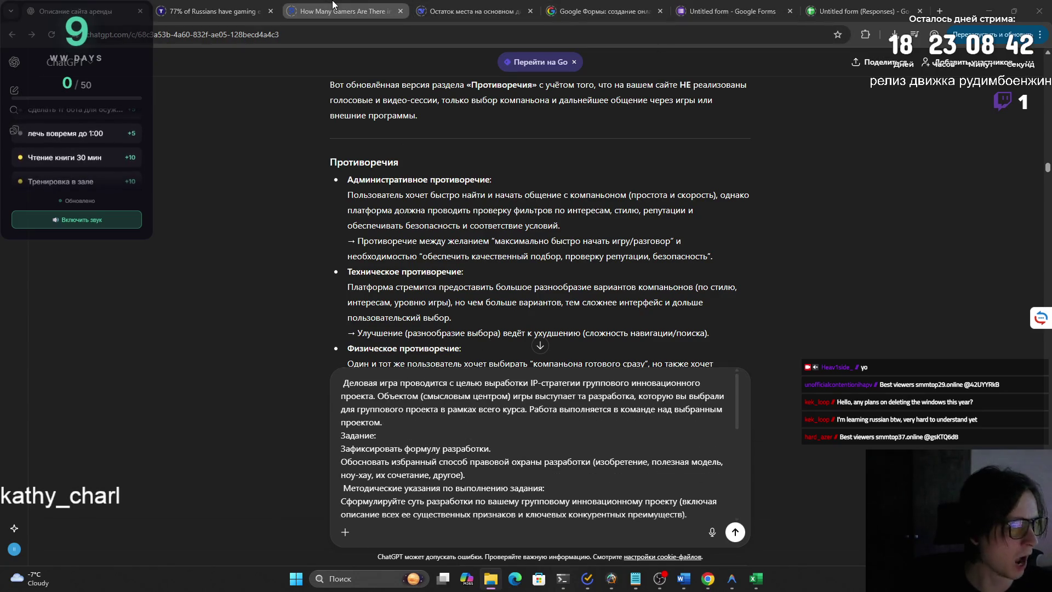
key("super+Tab")
key("alt+Tab")
key("alt+Tab")
key("alt+Tab")
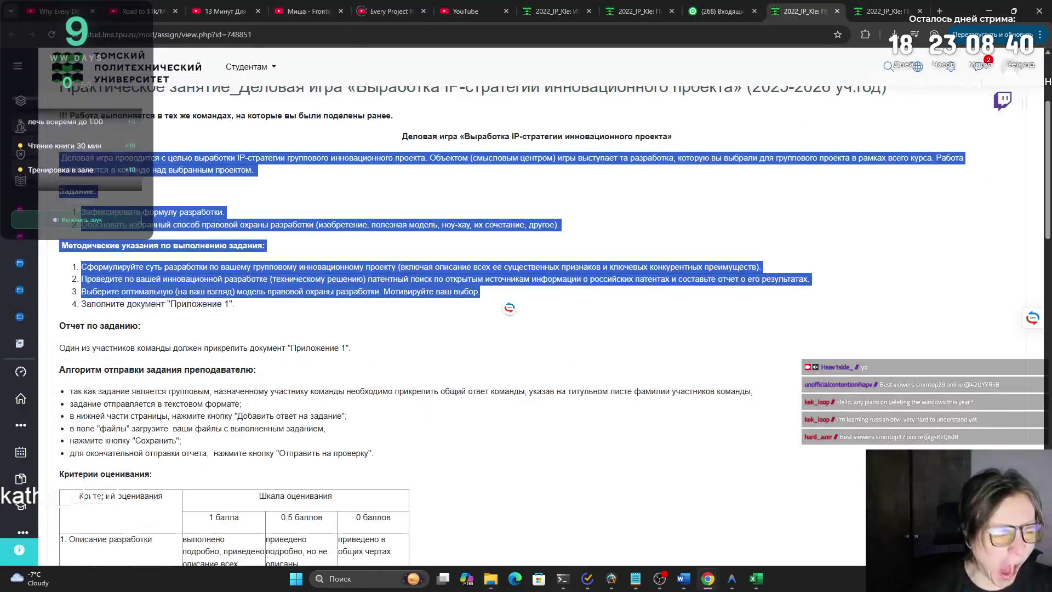
left_click_drag(82, 304, 234, 305)
left_click(82, 305)
left_click_drag(82, 305, 235, 304)
left_click(234, 304)
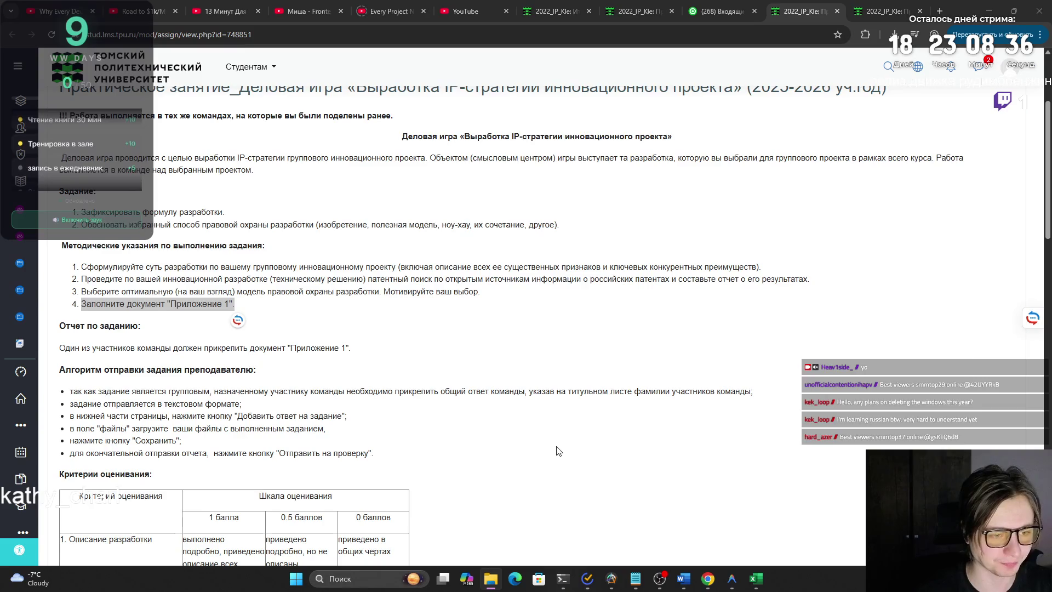
key("super+Tab")
left_click(523, 146)
scroll(473, 437, "up", 4)
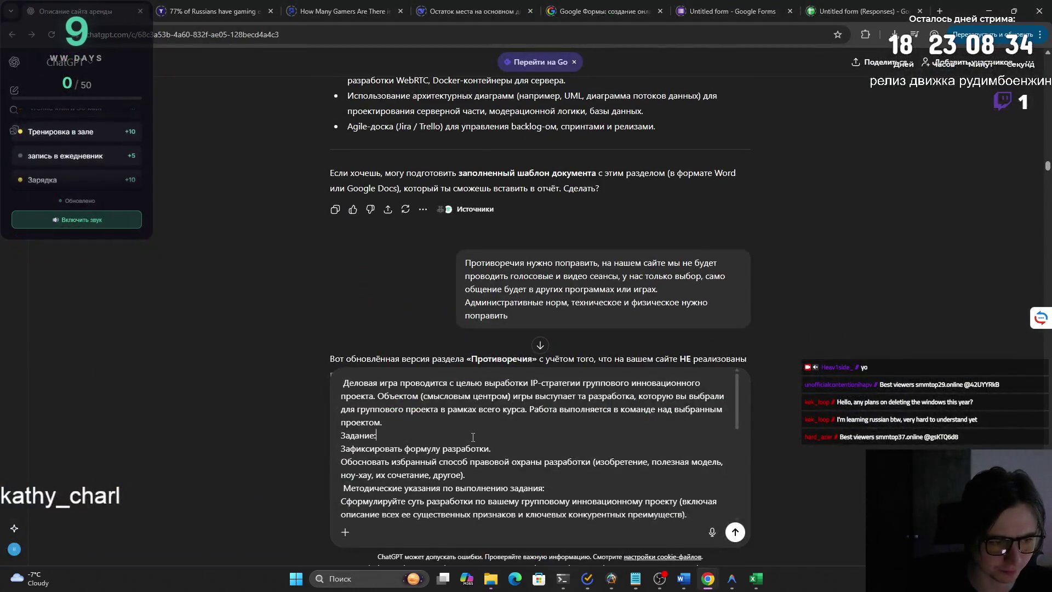
scroll(473, 436, "up", 3)
scroll(473, 437, "down", 2)
scroll(576, 411, "down", 2)
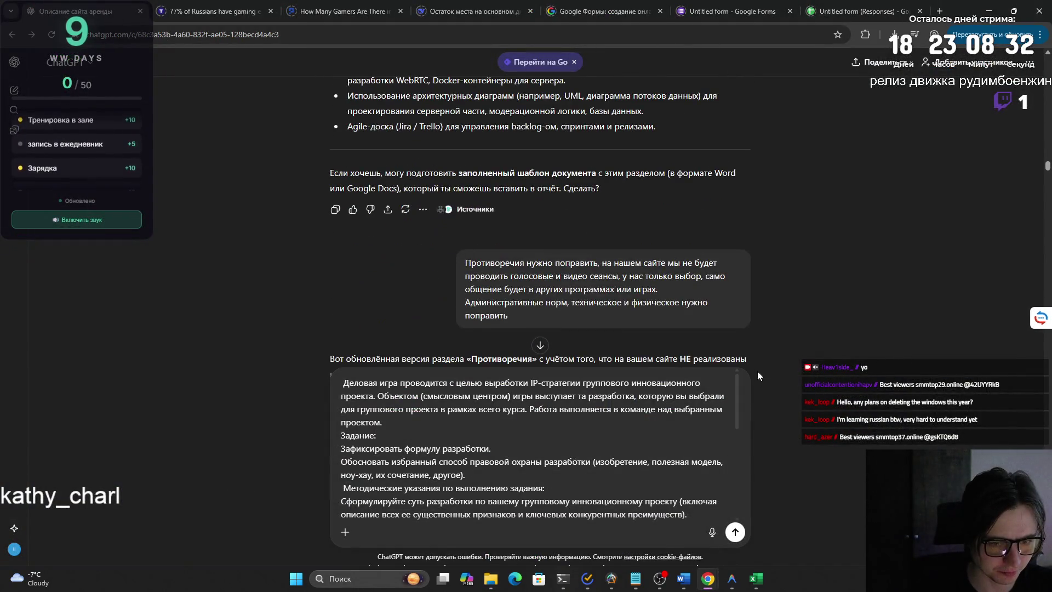
scroll(757, 378, "down", 10)
scroll(756, 382, "down", 10)
scroll(1045, 176, "down", 5)
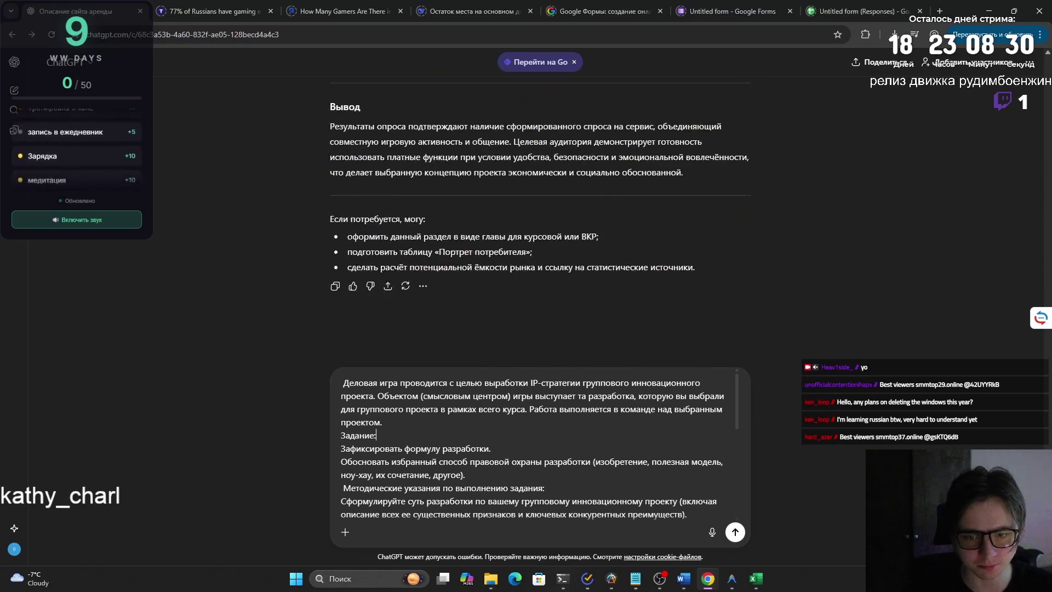
scroll(742, 461, "down", 5)
scroll(741, 462, "down", 5)
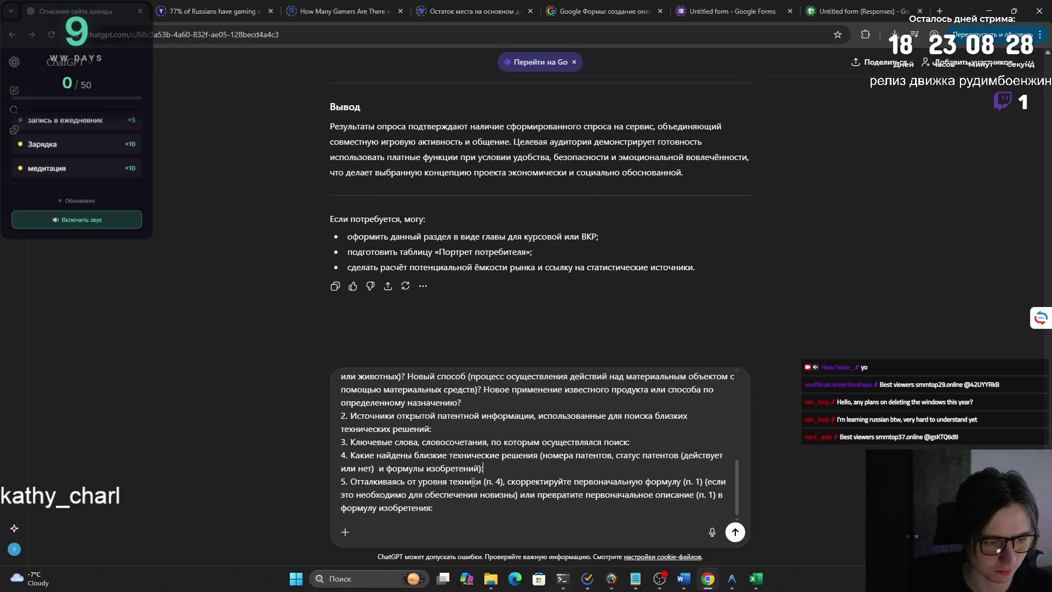
scroll(474, 481, "up", 4)
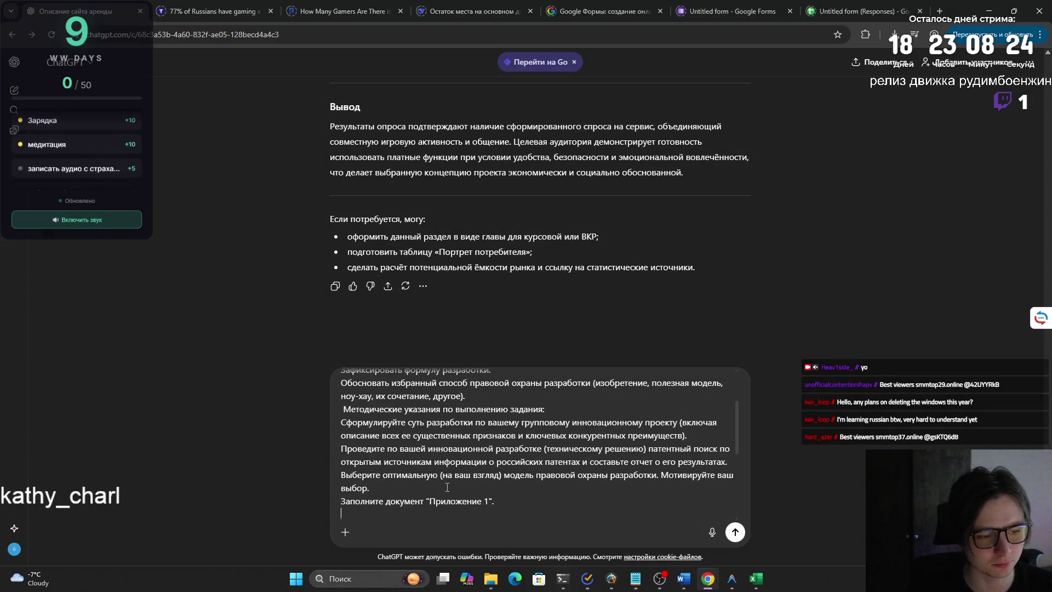
Paste the five numbered Приложение 1 questions into the ChatGPT prompt.
key("alt+Tab")
key("alt+Tab")
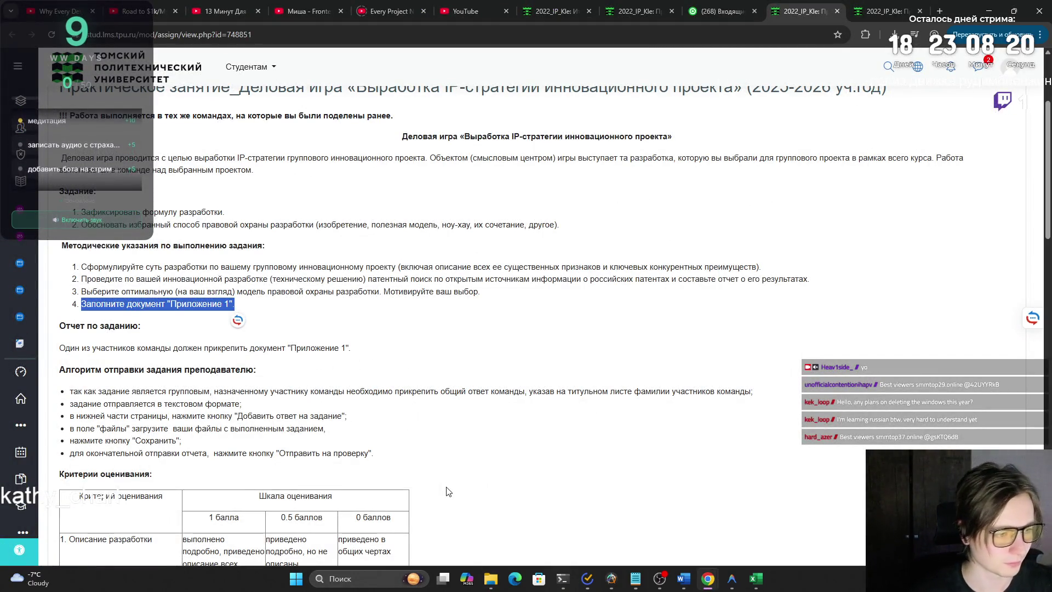
scroll(447, 492, "down", 2)
scroll(357, 463, "down", 2)
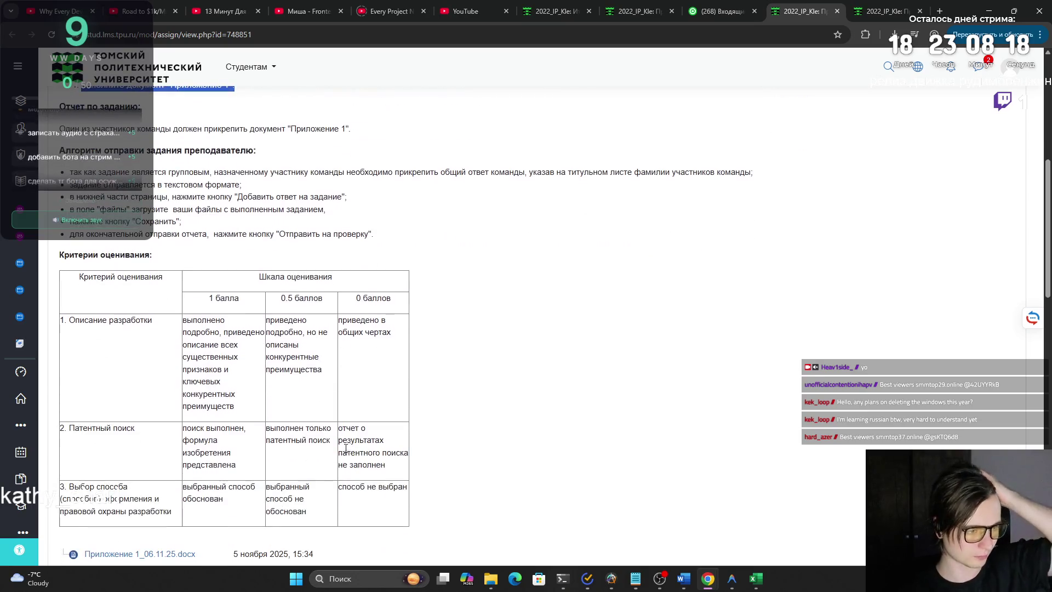
scroll(345, 450, "down", 1)
scroll(281, 419, "down", 3)
scroll(280, 419, "down", 2)
scroll(263, 395, "up", 2)
scroll(248, 369, "up", 3)
scroll(230, 349, "up", 3)
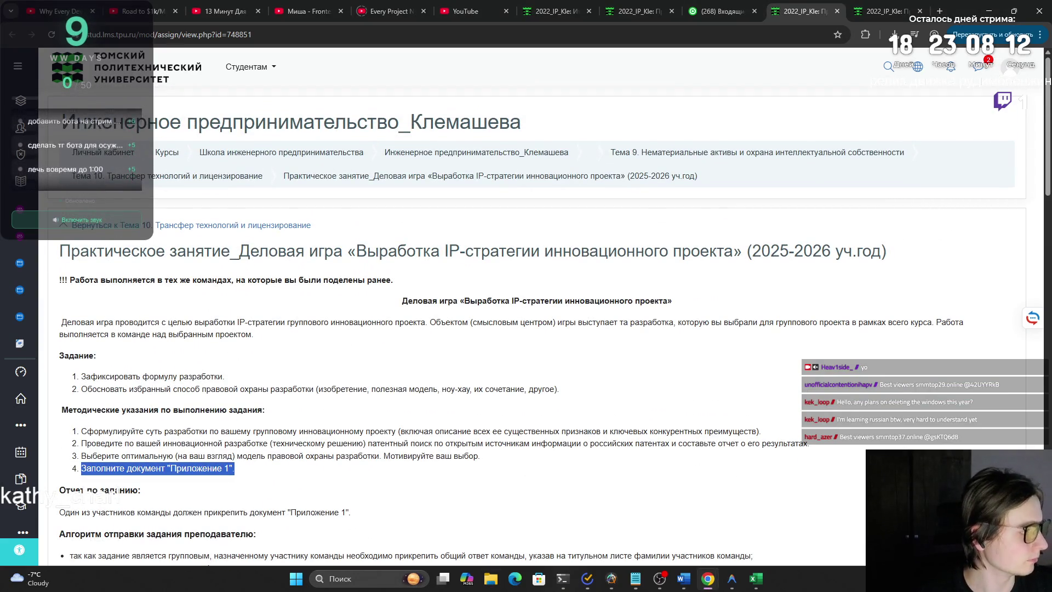
key("alt+Tab")
key("Tab")
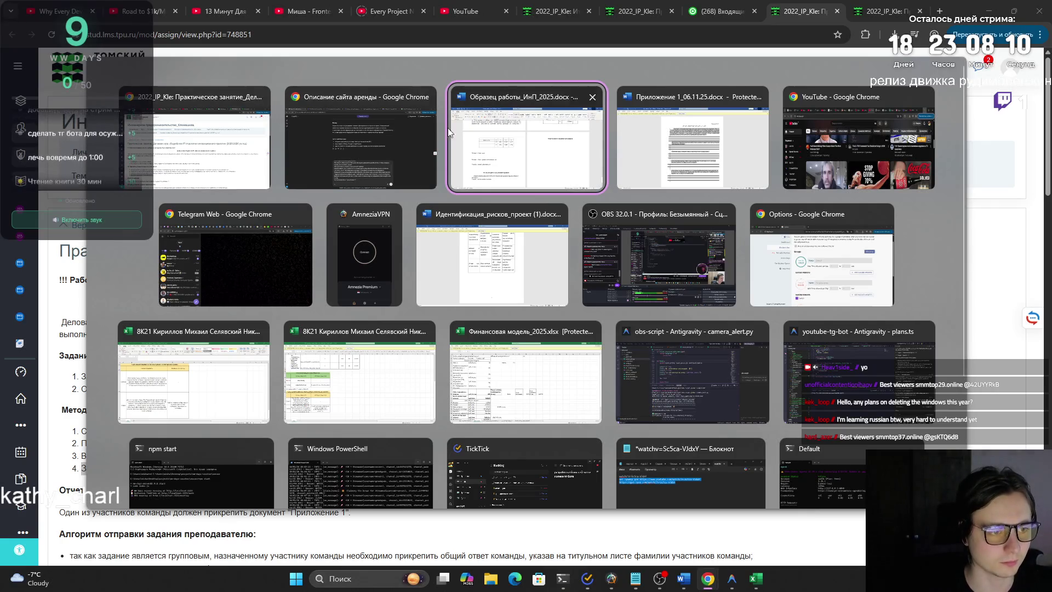
key("shift+Tab")
type("1. Описание сути вашей инновационной технологии (технического решения). Что это – новый продукт (в частности, устройство, вещество, штамм микроорганизма, культура клеток растений или животных)? Новый способ (процесс осуществления действий над материальным объектом с помощью материальных средств)? Новое применение известного продукта или способа по определенному назначению? 2. Источники открытой патентной информации, использованные для поиска близких технических решений: 3. Ключевые слова, словосочетания, по которым осуществлялся поиск: 4. Какие найдены близкие технические решения (номера патентов, статус патентов (действует или нет)  и формулы изобретений): 5. Отталкиваясь от уровня техники (п. 4), скорректируйте первоначальную формулу (п. 1) (если это необходимо для обеспечения новизны) или превратите первоначальное описание (п. 1) в формулу изобретения:")
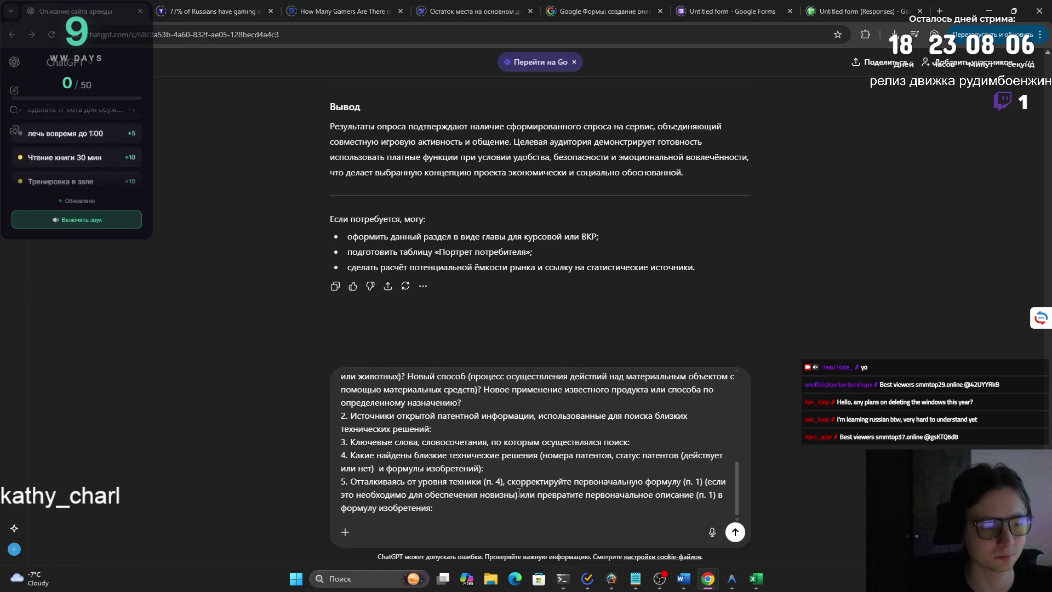
mouse_move(461, 401)
left_mouse_down()
mouse_move(351, 404)
mouse_move(474, 458)
left_mouse_up()
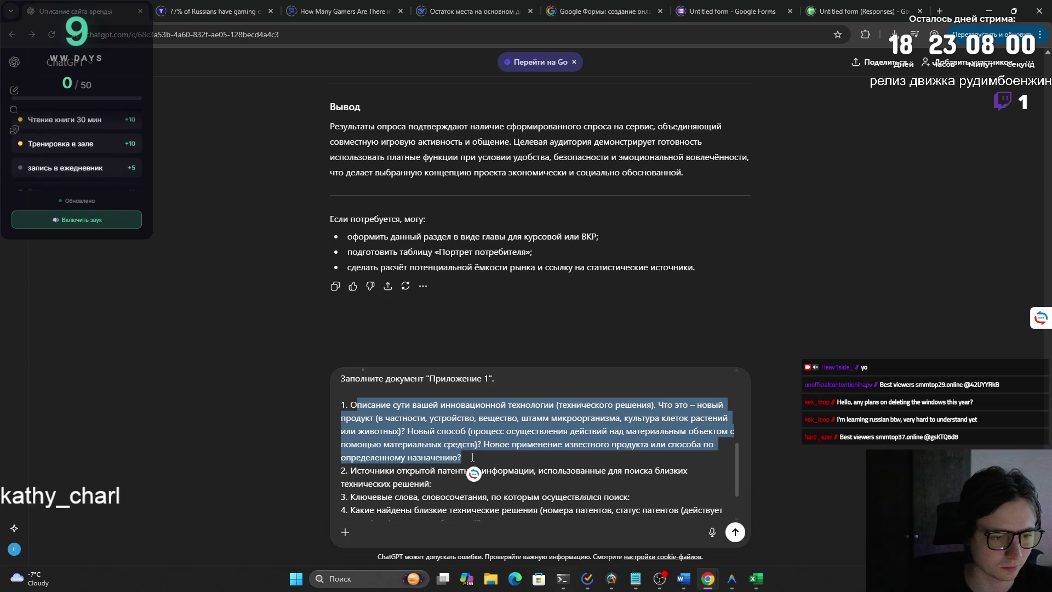
left_click_drag(472, 457, 351, 405)
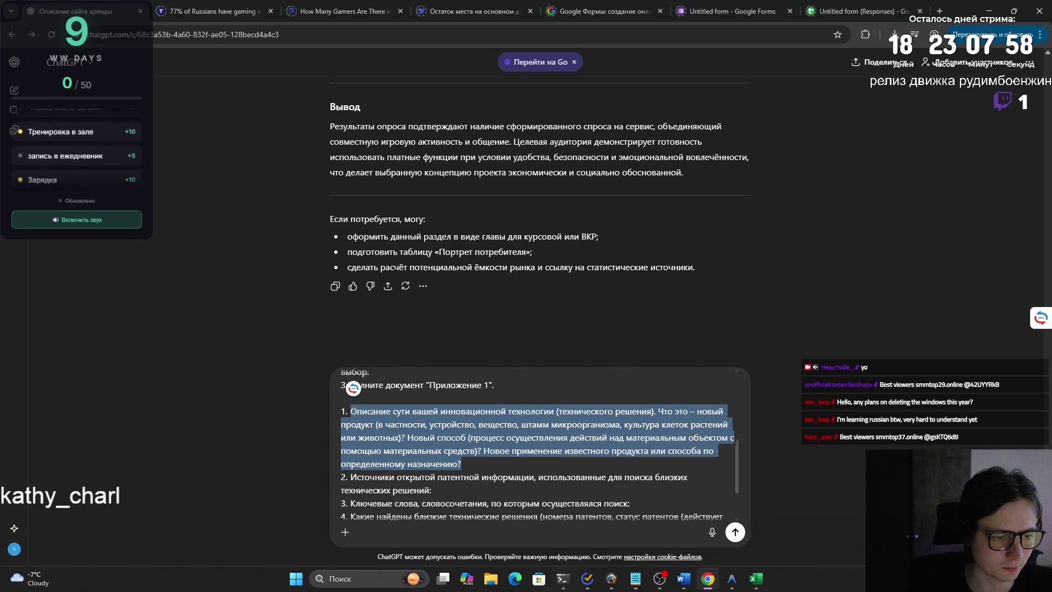
left_click(353, 388)
mouse_move(351, 404)
left_mouse_down()
mouse_move(461, 457)
mouse_move(351, 405)
left_mouse_up()
left_click(462, 458)
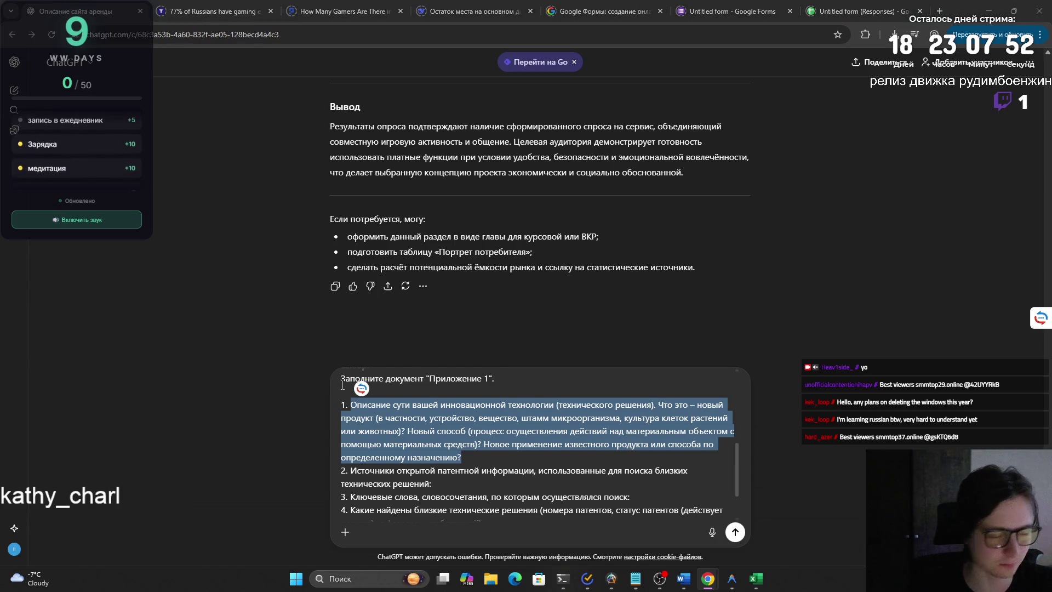
left_click(467, 463)
left_click_drag(432, 484, 351, 470)
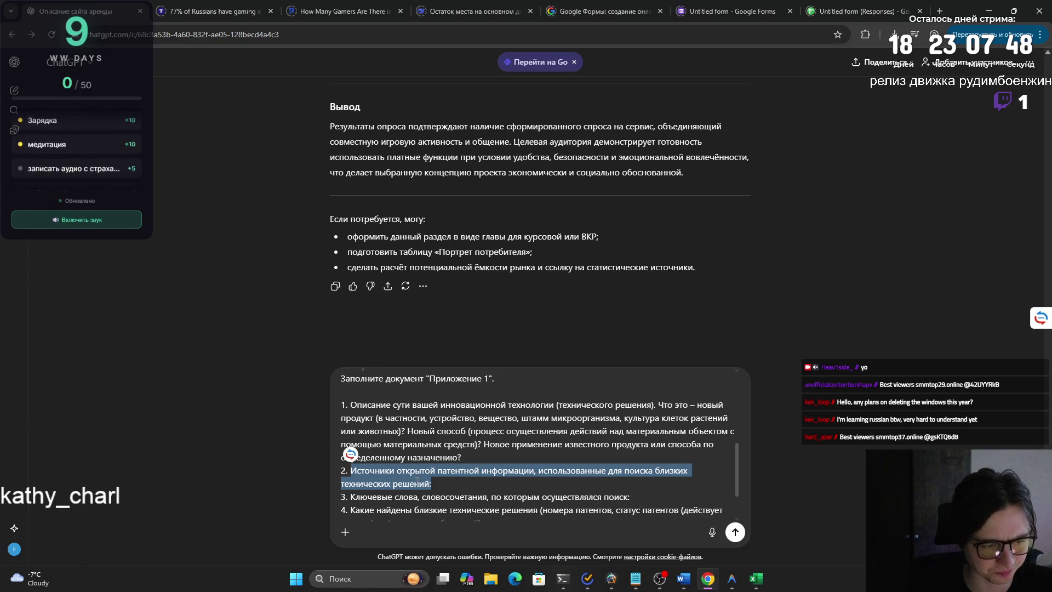
left_click_drag(350, 497, 630, 497)
scroll(527, 478, "down", 1)
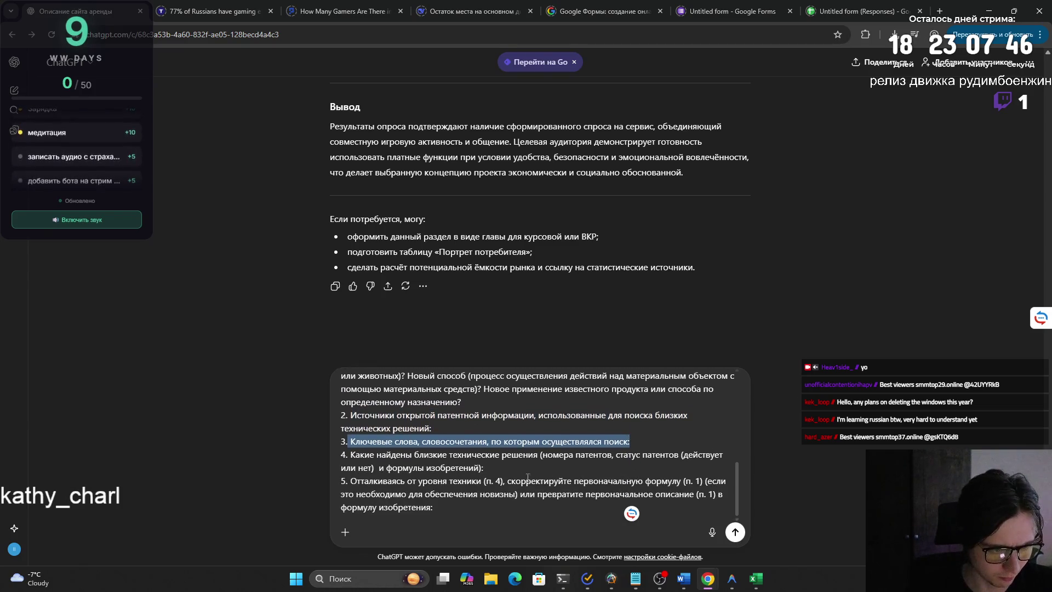
left_click(458, 505)
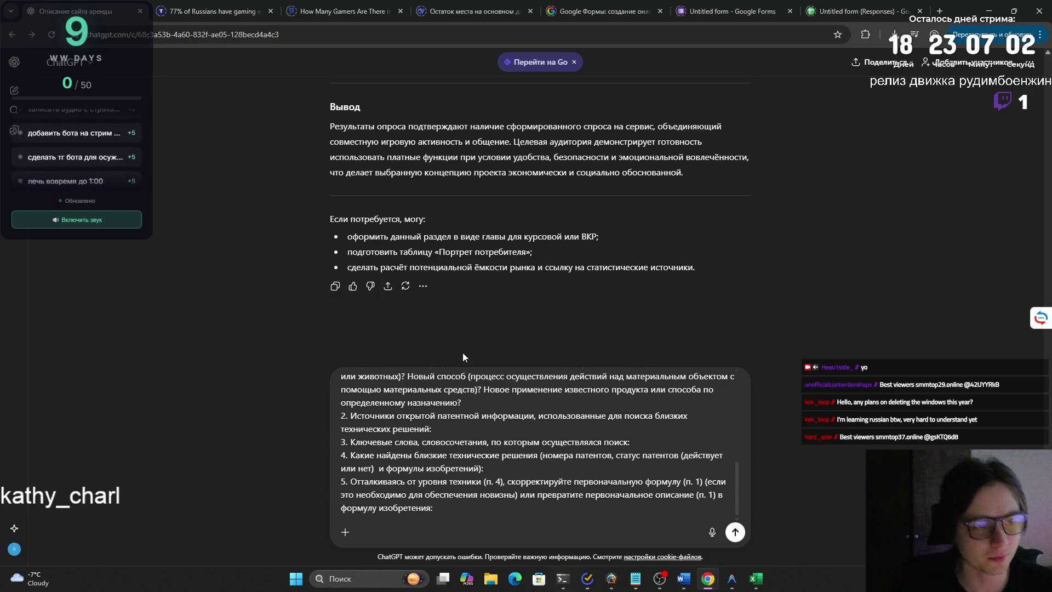
left_click(734, 533)
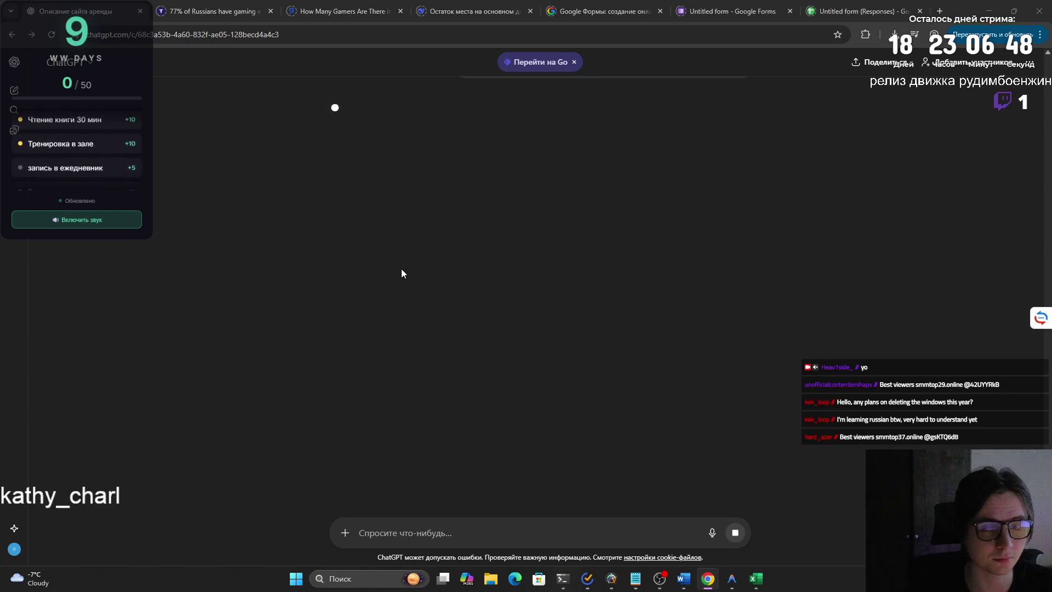
mouse_move(683, 579)
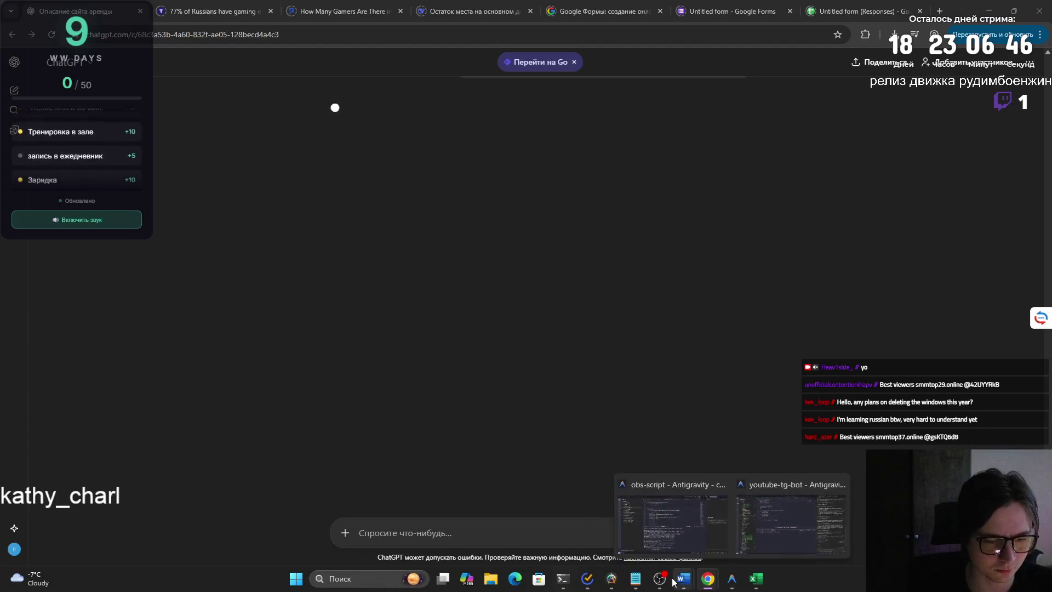
After the chat stalls, return to ChatGPT and paste the full assignment text into the message box.
left_click(665, 581)
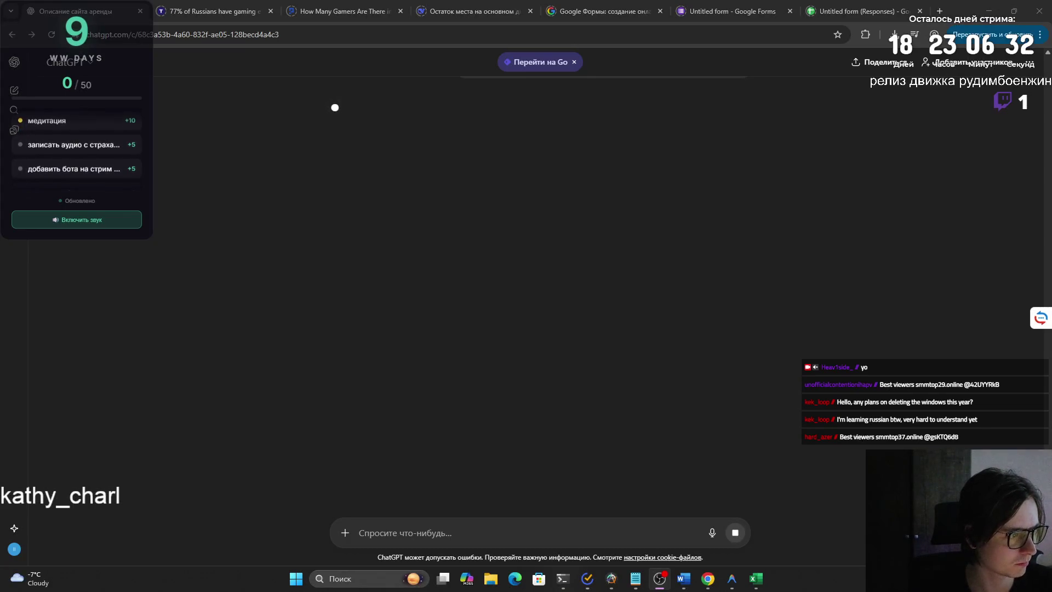
key("alt+Tab")
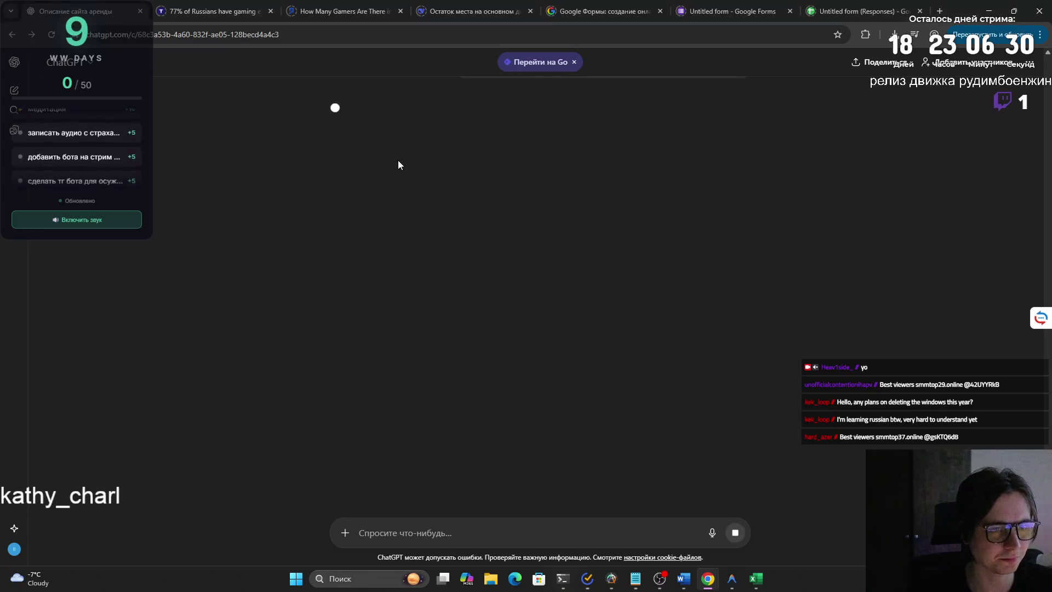
right_click(595, 272)
left_click(680, 250)
left_click(611, 579)
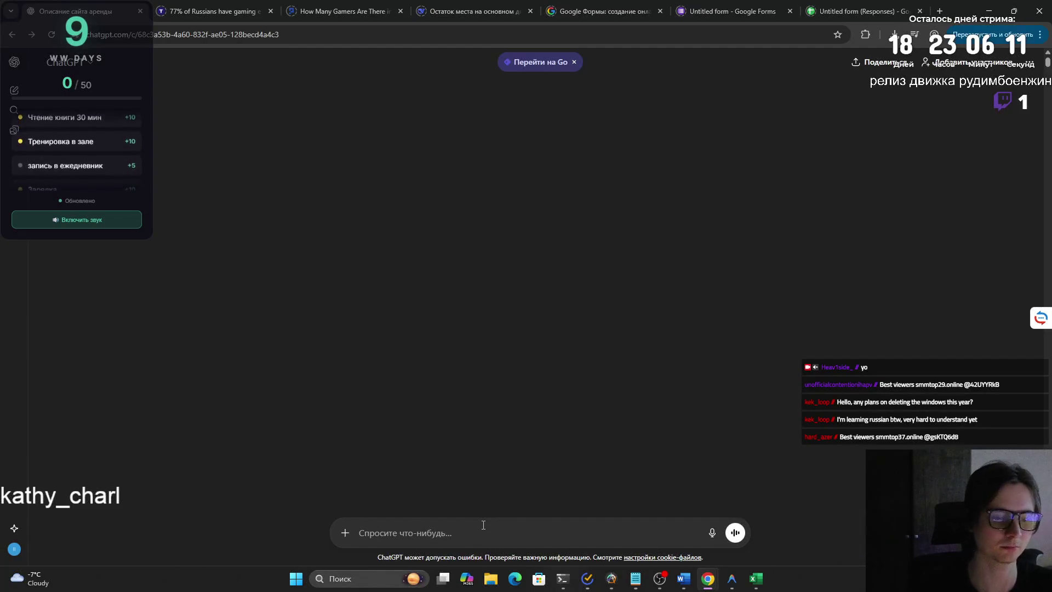
key("ctrl+v")
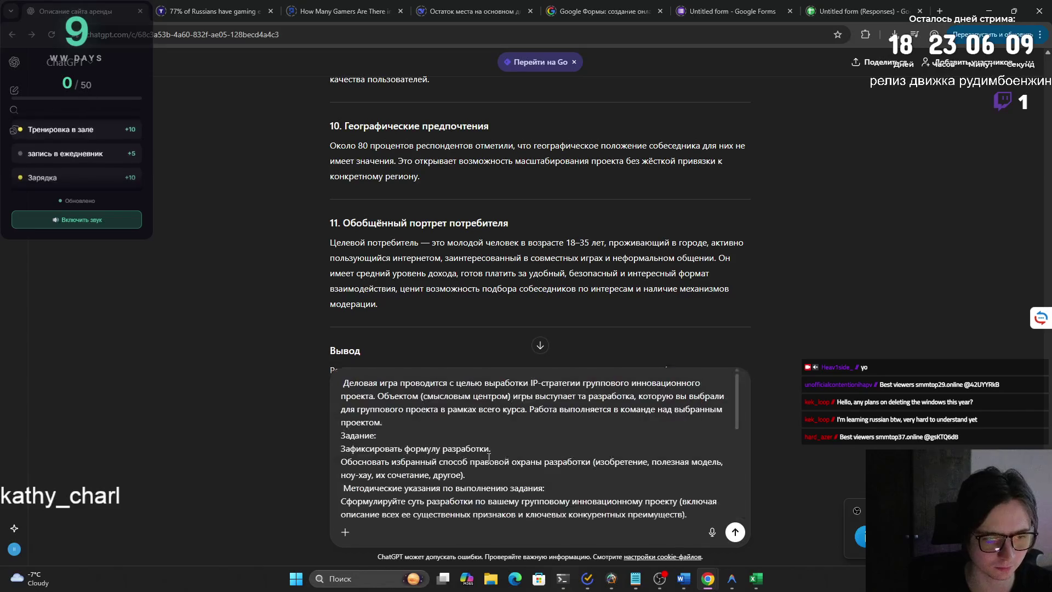
Send the pasted assignment prompt to get the IP-strategy write-up.
key("Return")
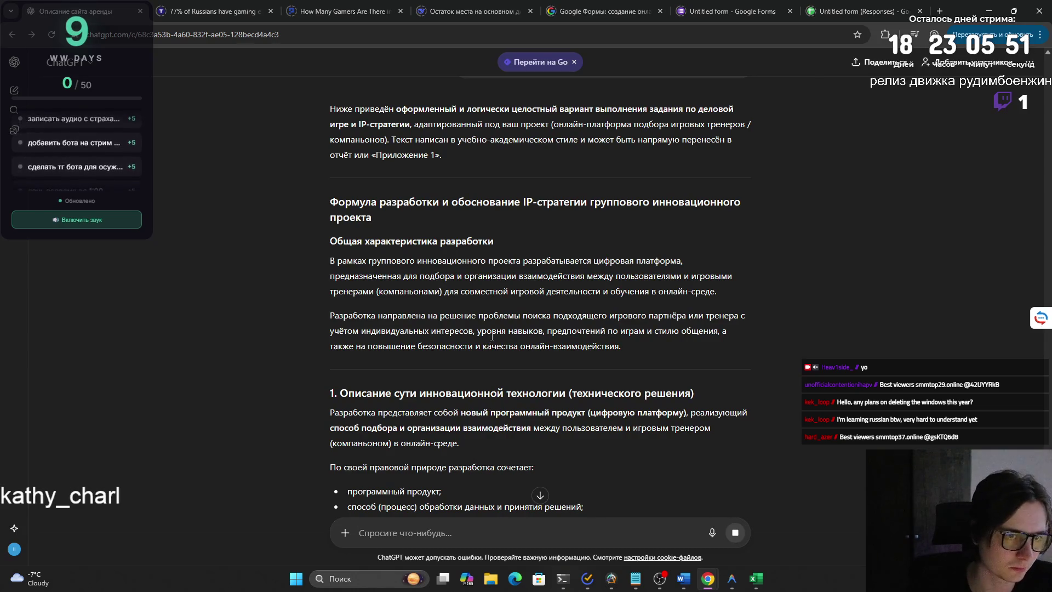
scroll(488, 338, "up", 2)
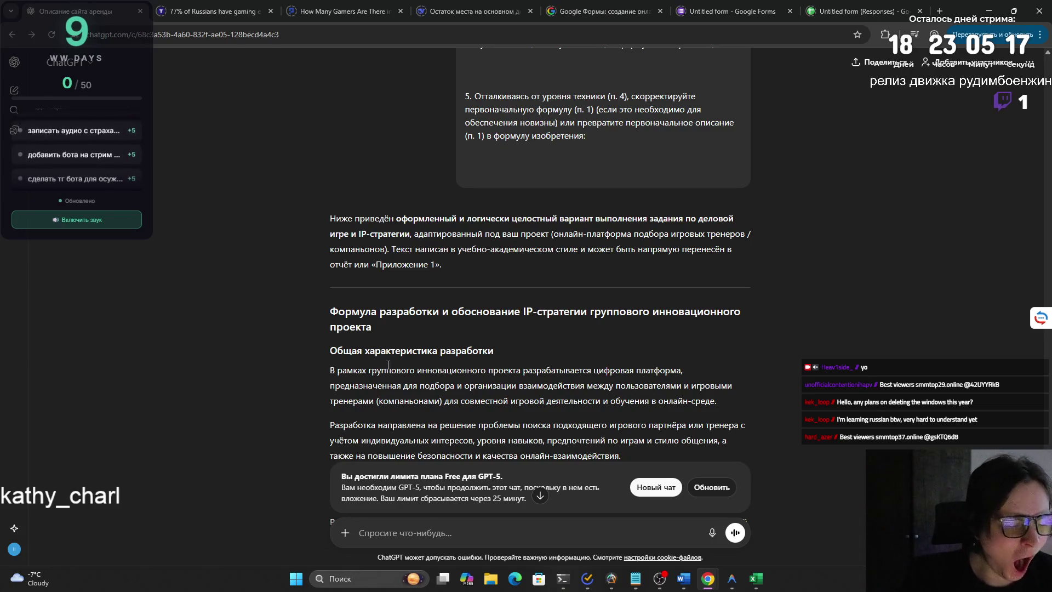
triple_click(346, 372)
left_click(632, 391)
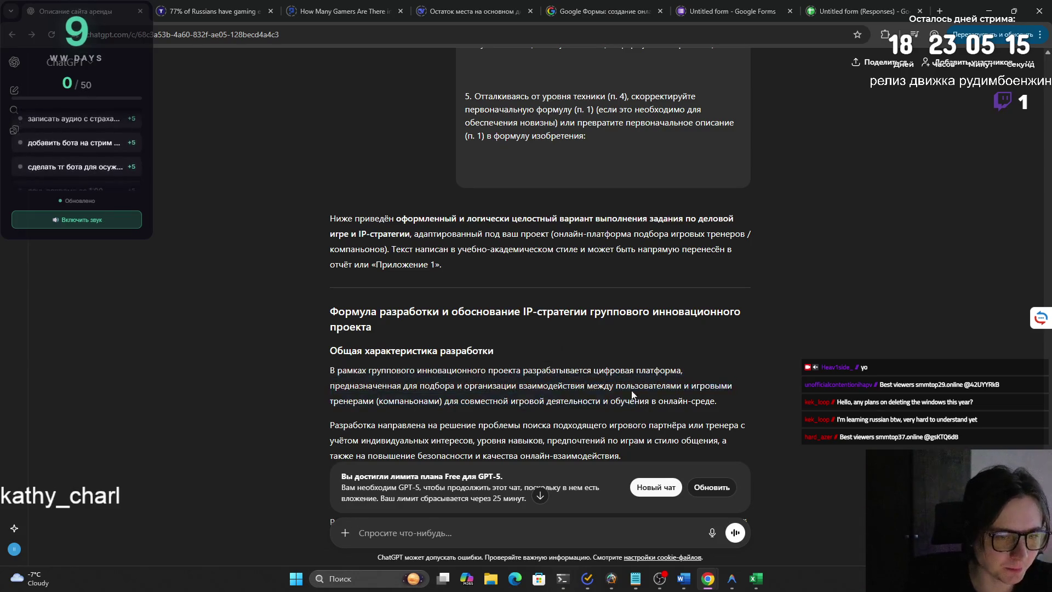
left_click_drag(318, 379, 720, 401)
scroll(607, 400, "down", 2)
left_click(607, 401)
left_click_drag(607, 400, 319, 365)
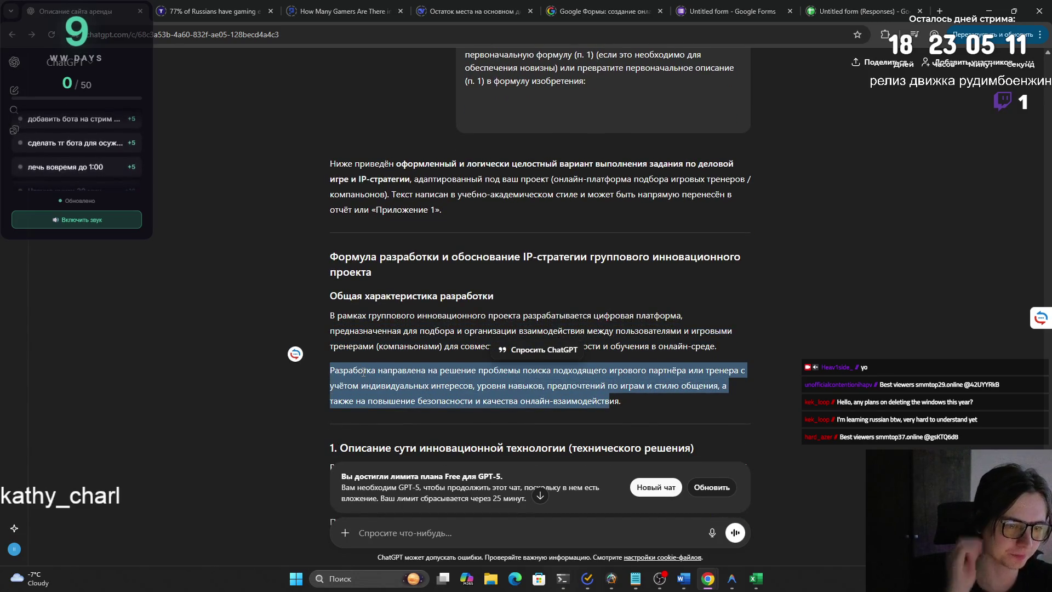
scroll(362, 372, "down", 2)
scroll(377, 274, "down", 1)
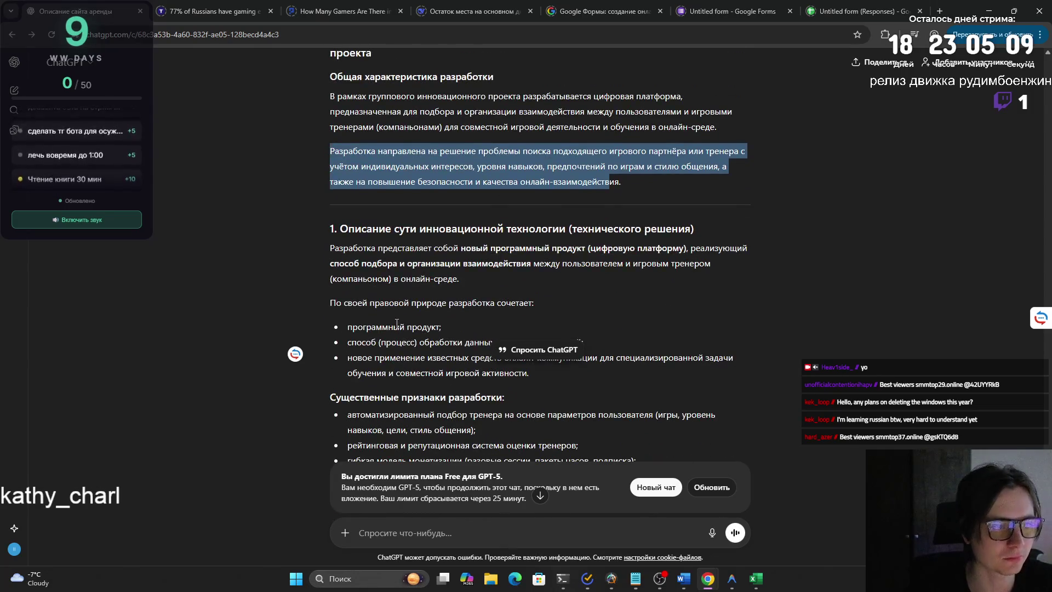
left_click_drag(329, 247, 482, 290)
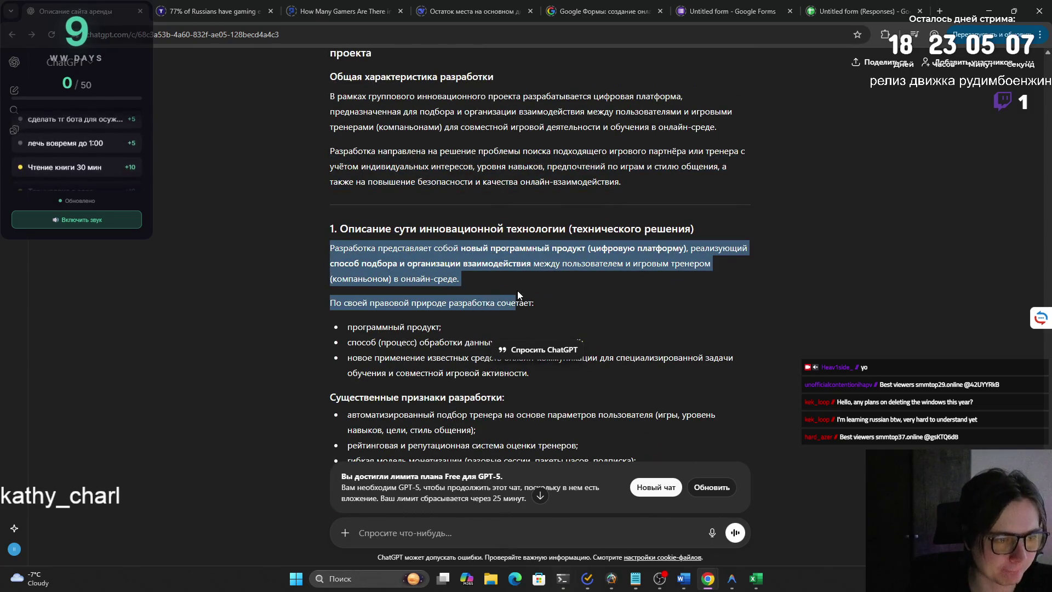
left_click(544, 302)
left_click_drag(442, 328, 566, 354)
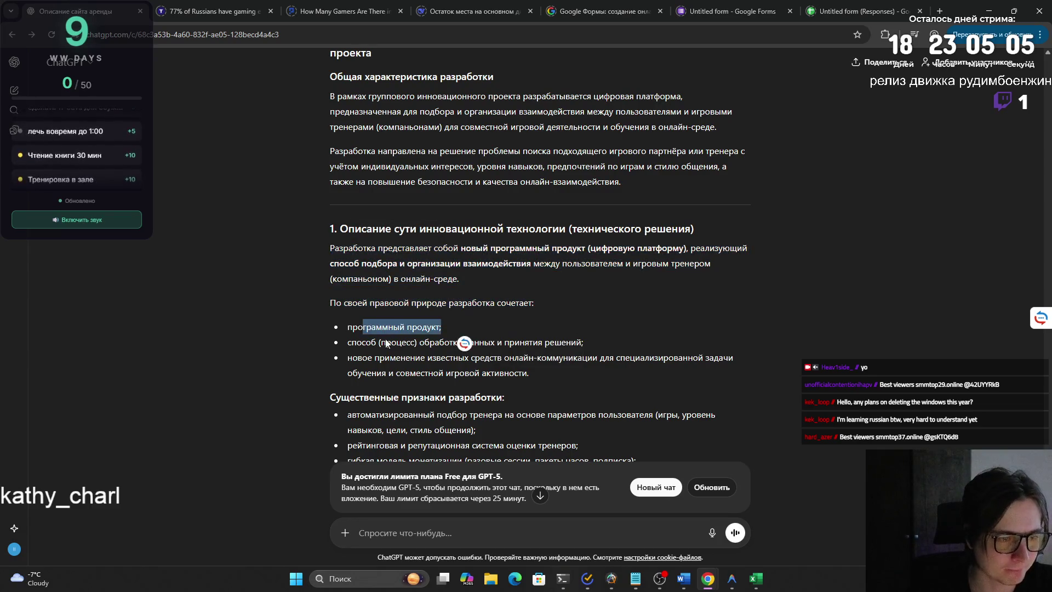
triple_click(544, 369)
left_click(542, 370)
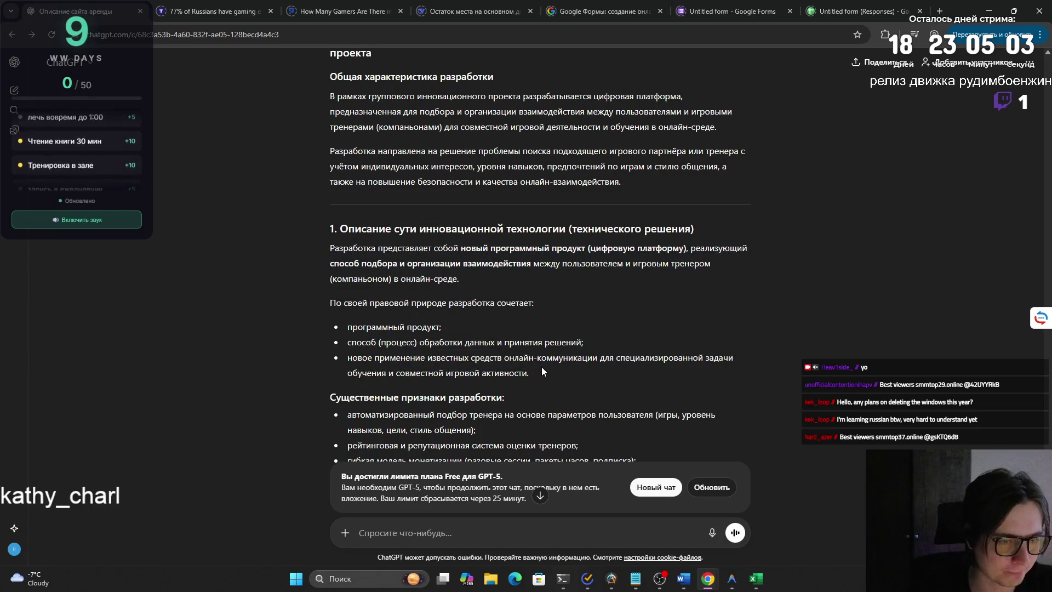
left_click_drag(542, 366, 332, 351)
left_click(356, 359)
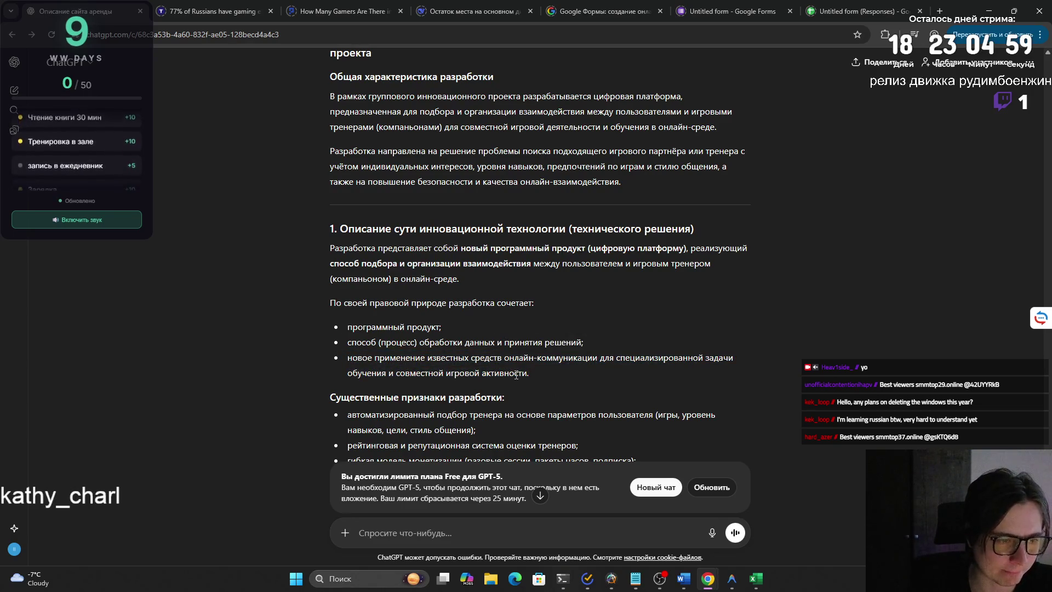
scroll(517, 378, "down", 1)
triple_click(368, 362)
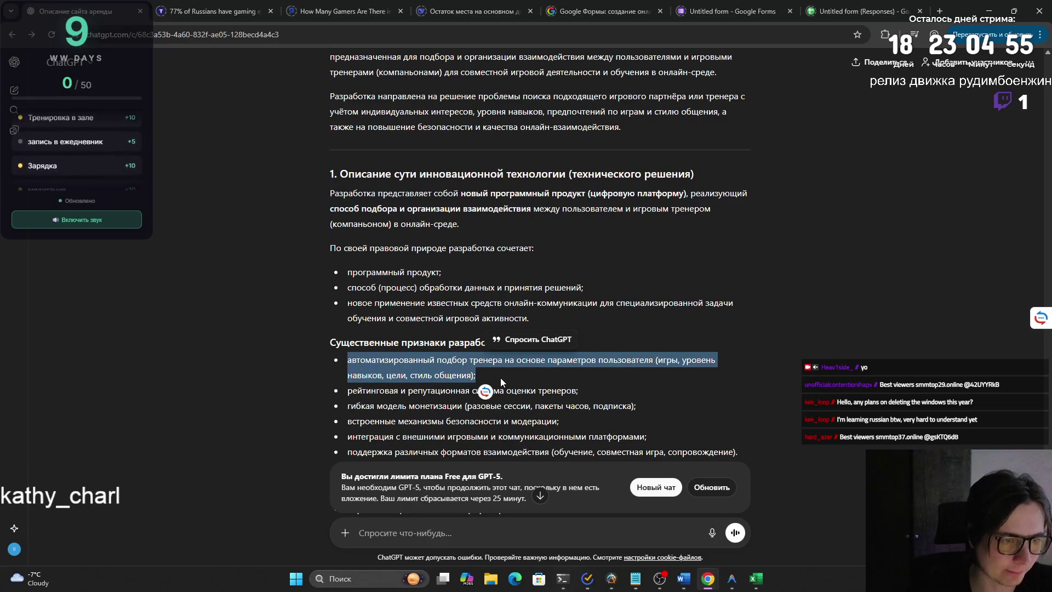
left_click(501, 375)
mouse_move(488, 373)
left_mouse_down()
mouse_move(336, 359)
mouse_move(578, 391)
mouse_move(338, 395)
left_mouse_up()
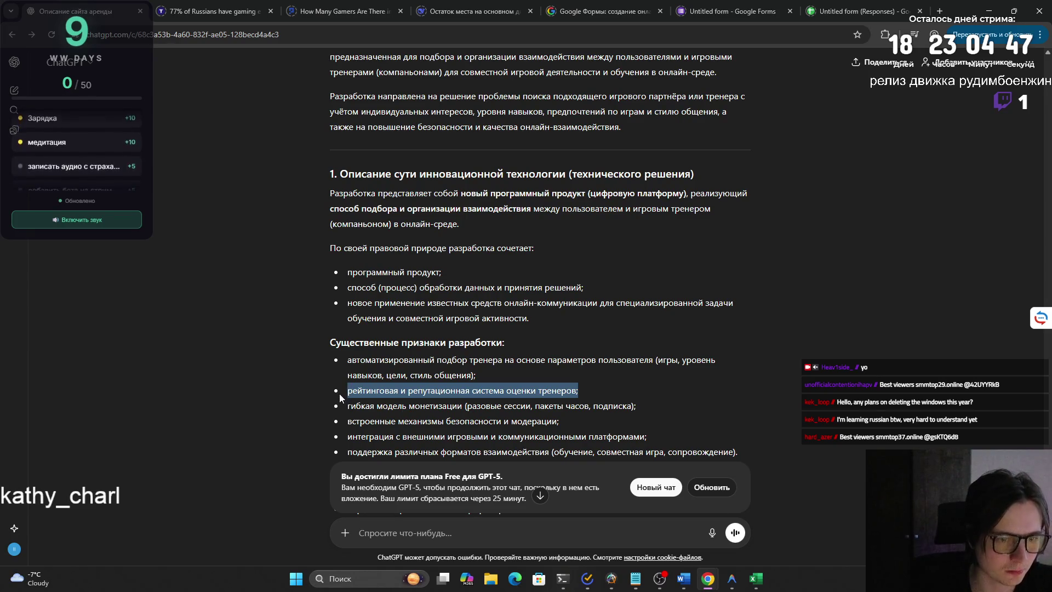
left_click(440, 403)
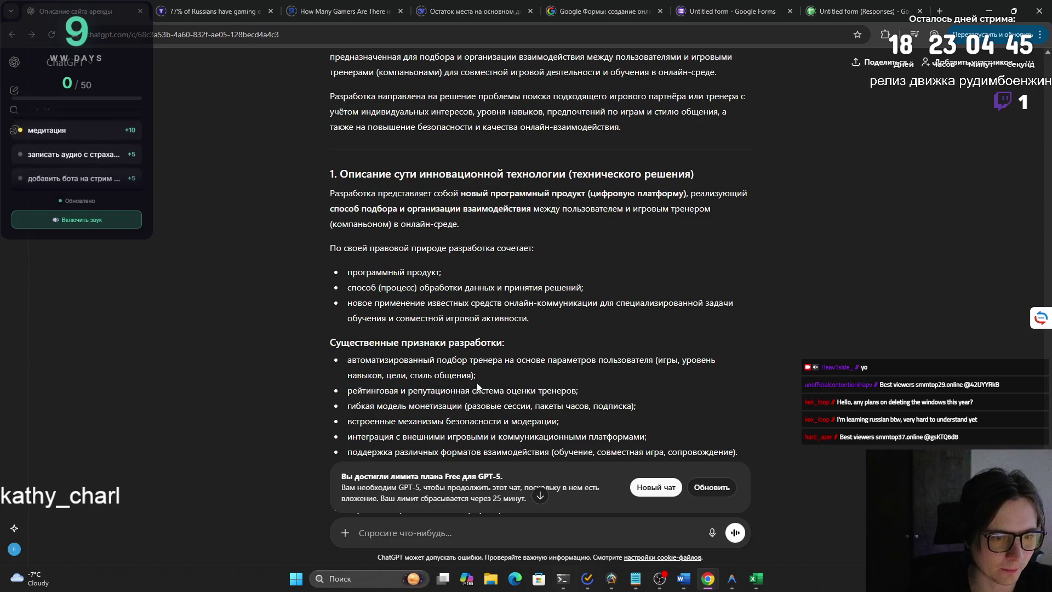
left_click_drag(477, 385, 341, 359)
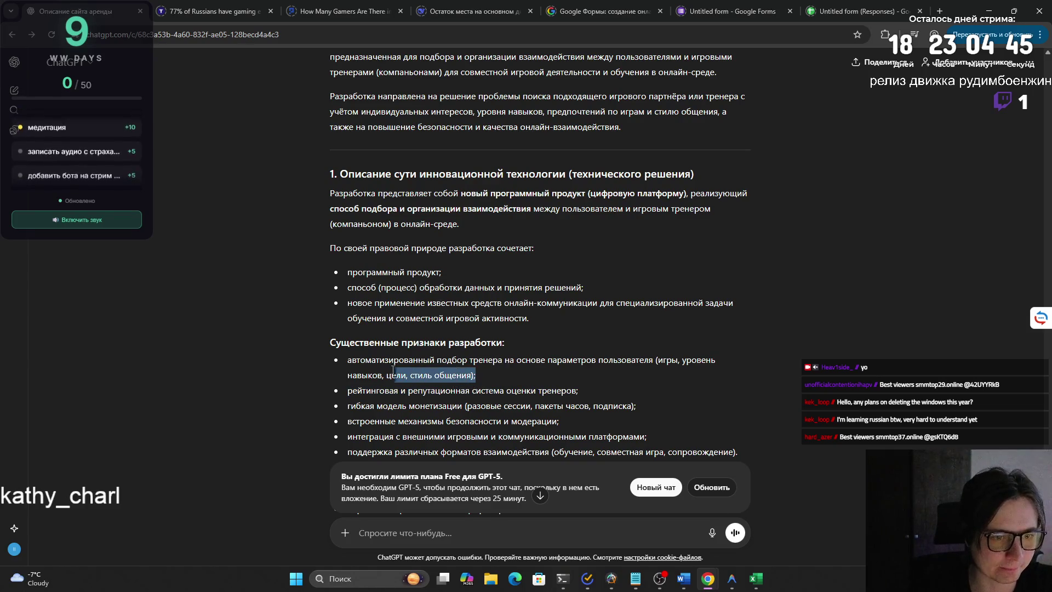
left_click(341, 360)
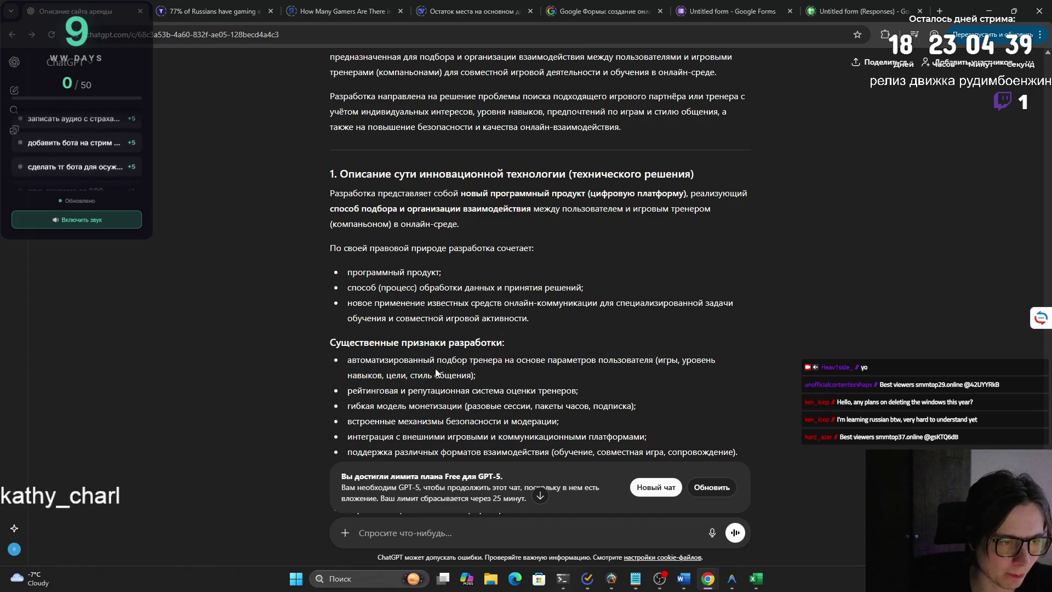
left_click_drag(478, 378, 333, 357)
left_click_drag(593, 390, 346, 393)
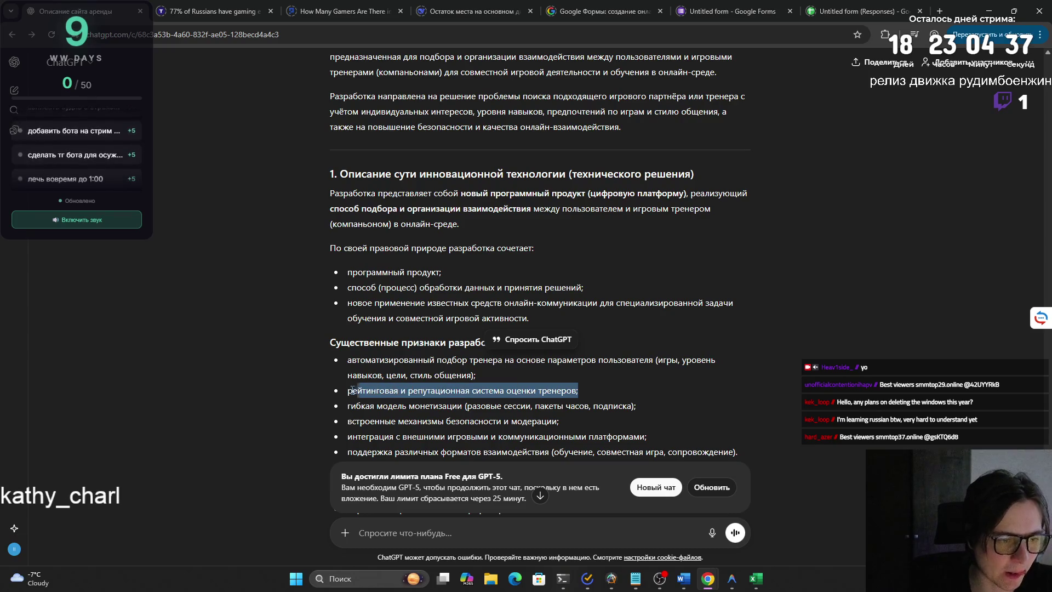
left_click_drag(477, 375, 343, 359)
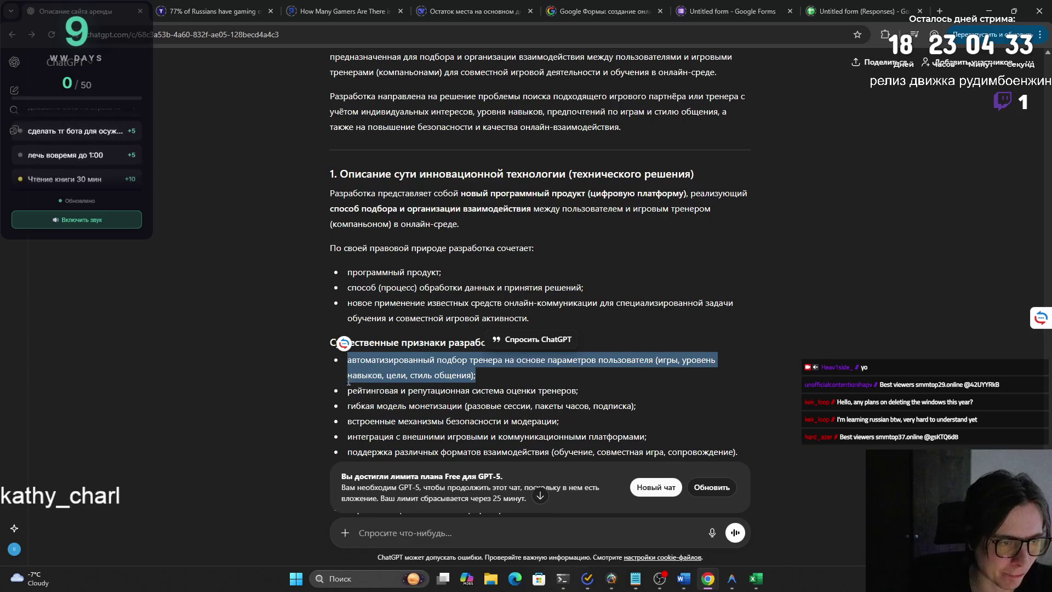
left_click(343, 360)
mouse_move(347, 406)
left_mouse_down()
mouse_move(640, 406)
mouse_move(347, 425)
mouse_move(648, 437)
left_mouse_up()
scroll(589, 423, "down", 1)
mouse_move(346, 398)
left_mouse_down()
mouse_move(739, 399)
mouse_move(343, 400)
mouse_move(674, 388)
left_mouse_up()
scroll(342, 400, "down", 1)
left_click(535, 396)
mouse_move(531, 403)
left_mouse_down()
mouse_move(344, 398)
mouse_move(687, 408)
left_mouse_up()
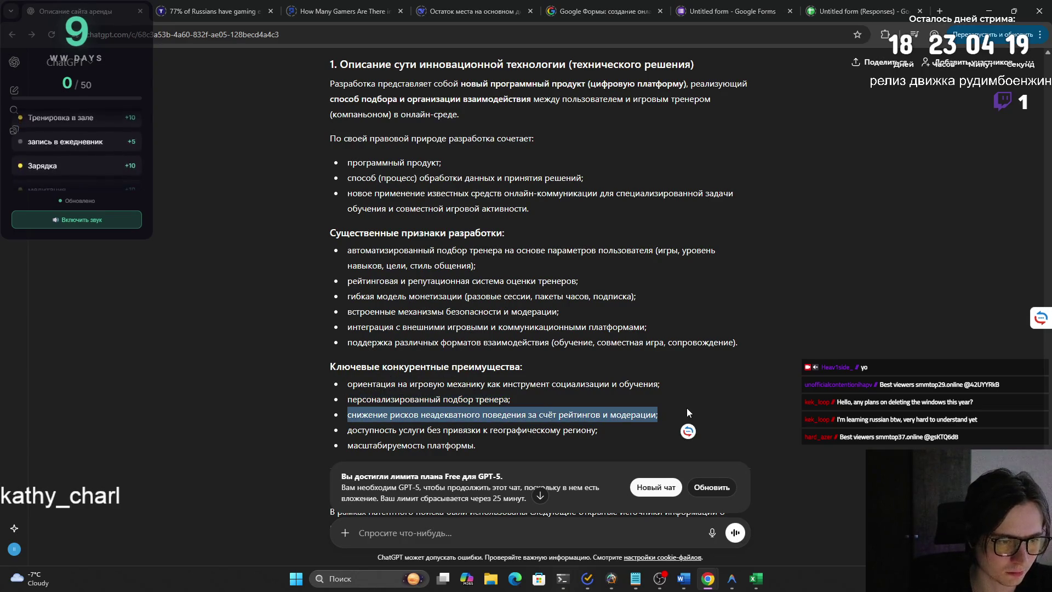
left_click_drag(598, 429, 351, 429)
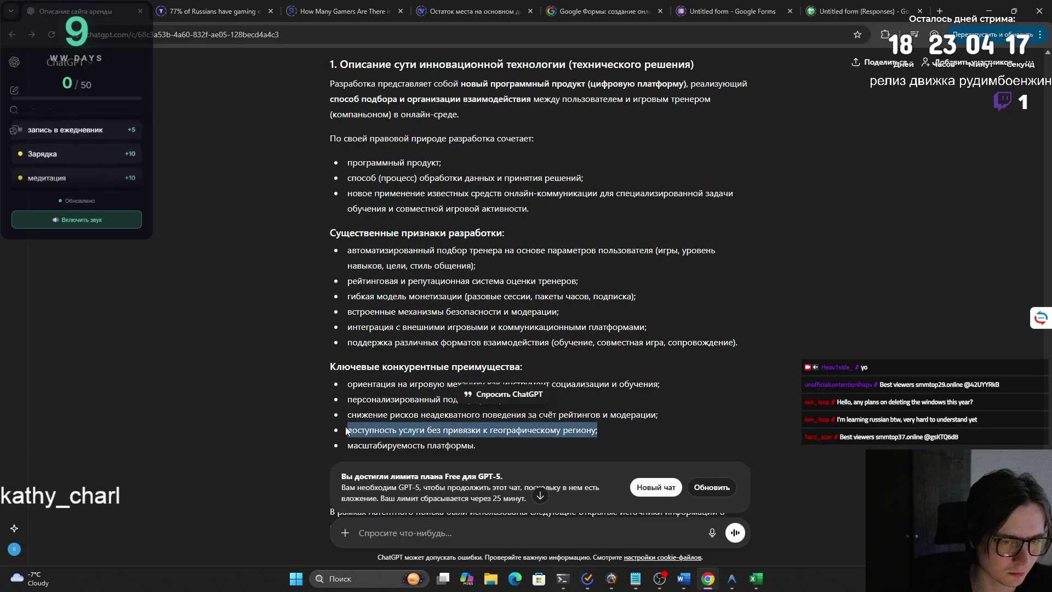
left_click_drag(477, 445, 347, 445)
left_click(531, 444)
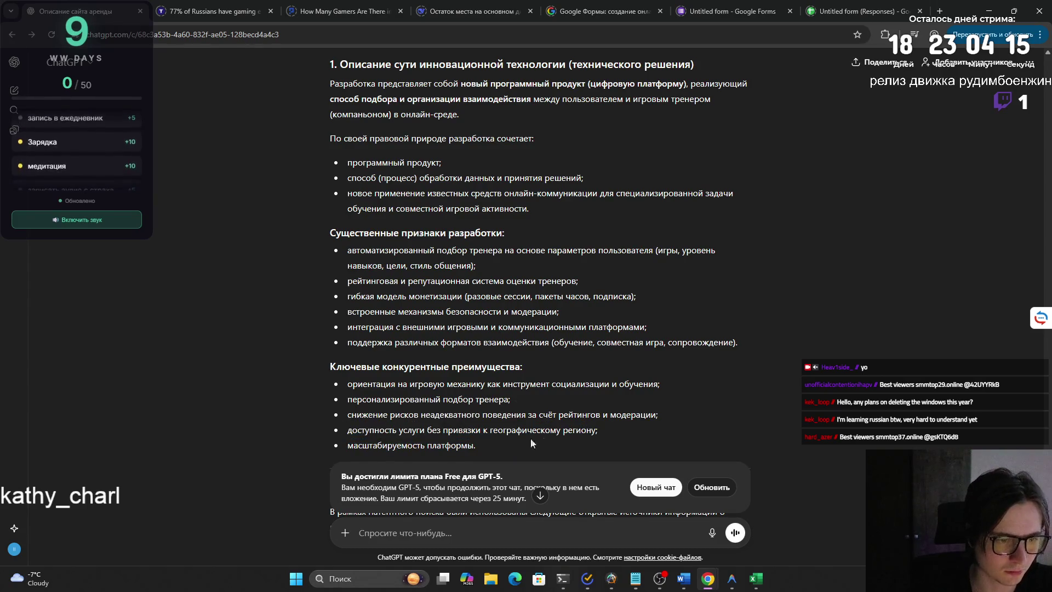
mouse_move(599, 429)
left_mouse_down()
mouse_move(347, 429)
mouse_move(481, 403)
left_mouse_up()
left_click(394, 439)
scroll(396, 439, "down", 1)
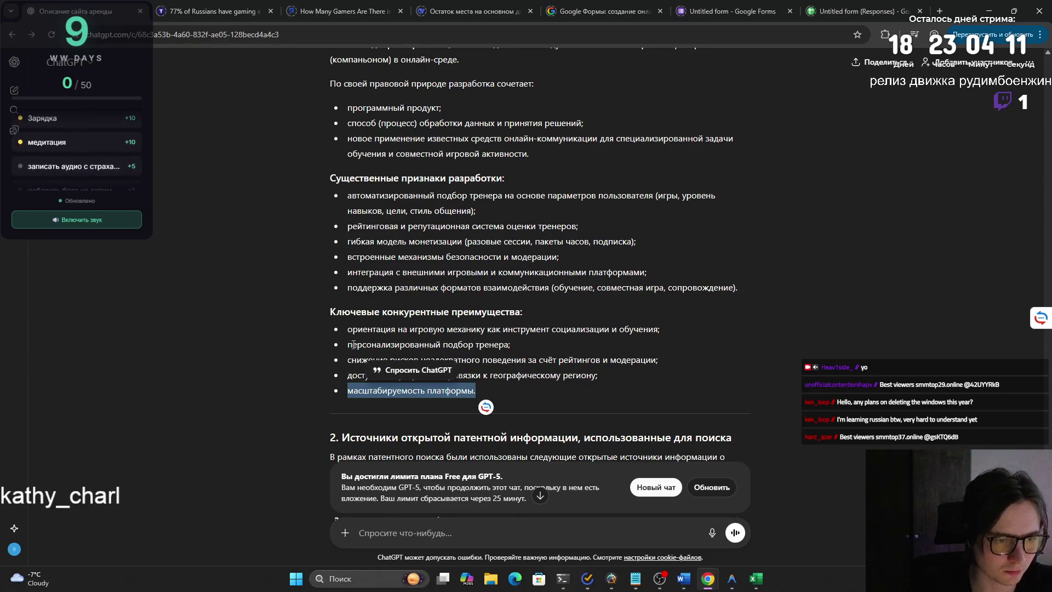
mouse_move(347, 359)
left_mouse_down()
mouse_move(612, 358)
mouse_move(682, 370)
left_mouse_up()
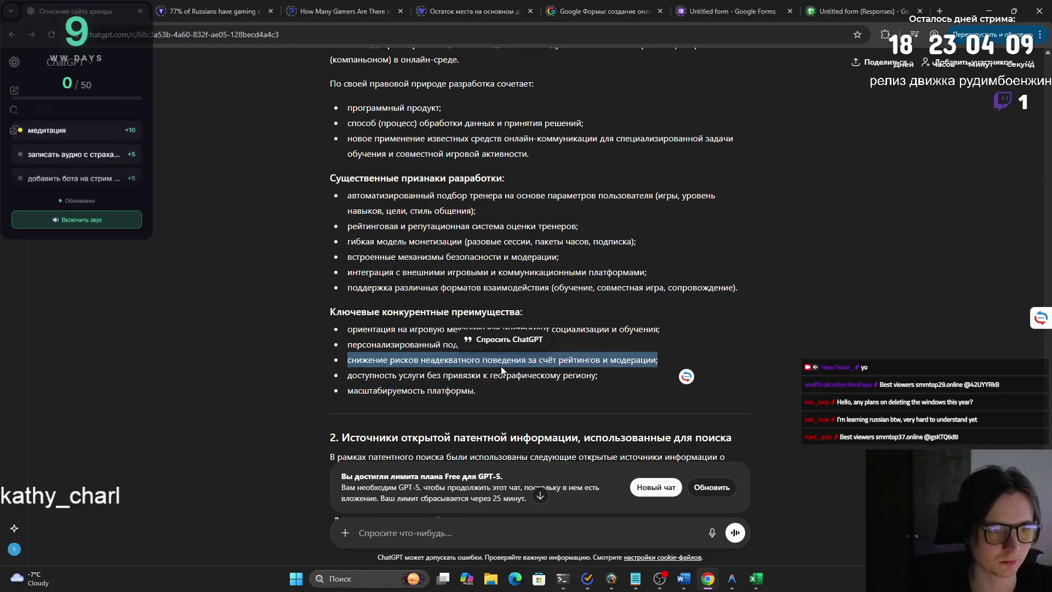
left_click_drag(336, 344, 511, 344)
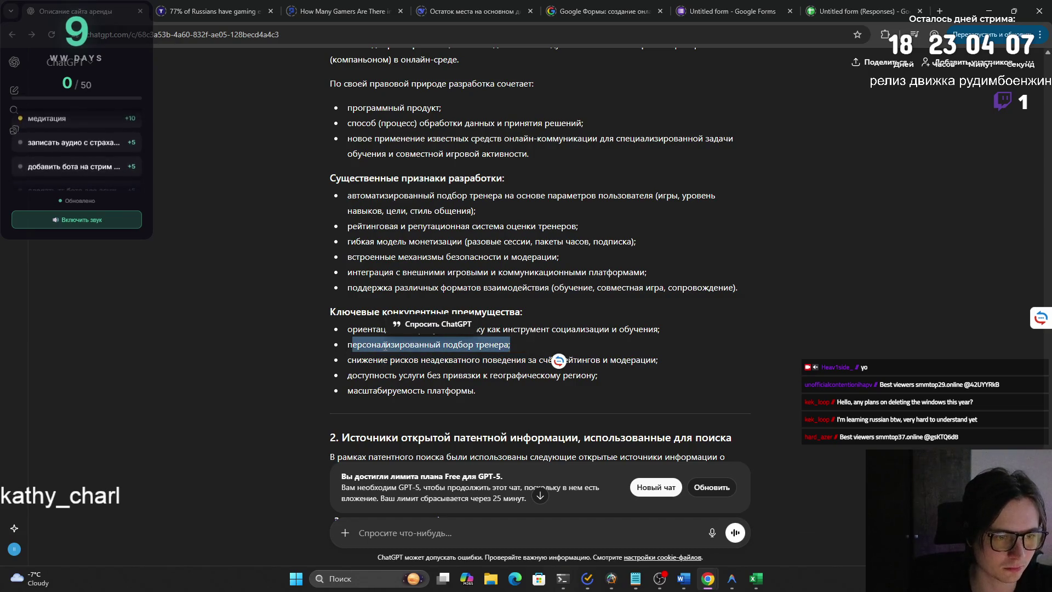
scroll(388, 346, "down", 2)
left_click_drag(341, 327, 731, 329)
left_click(508, 347)
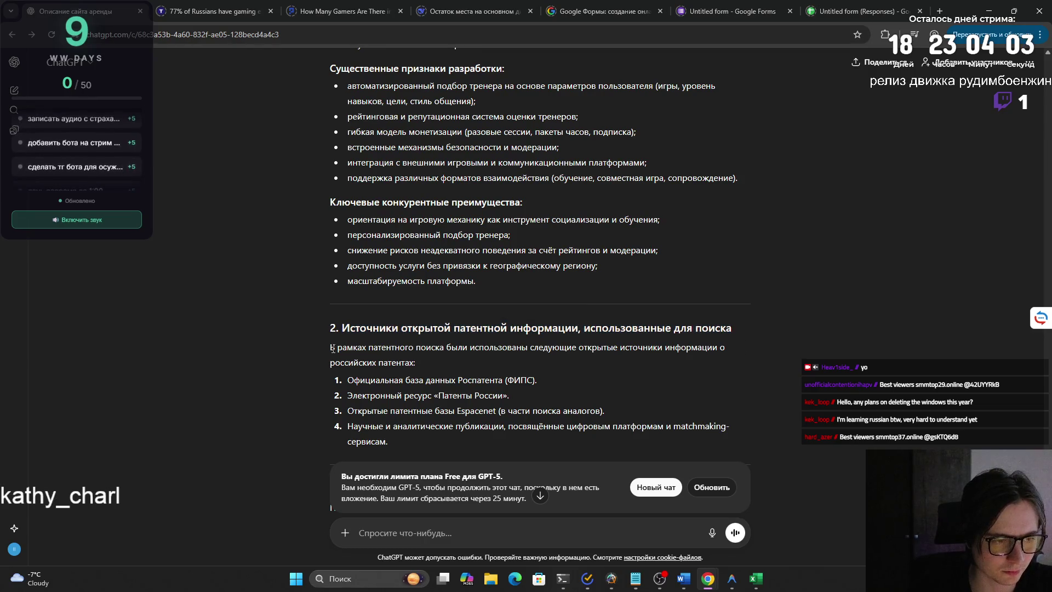
scroll(333, 348, "up", 2)
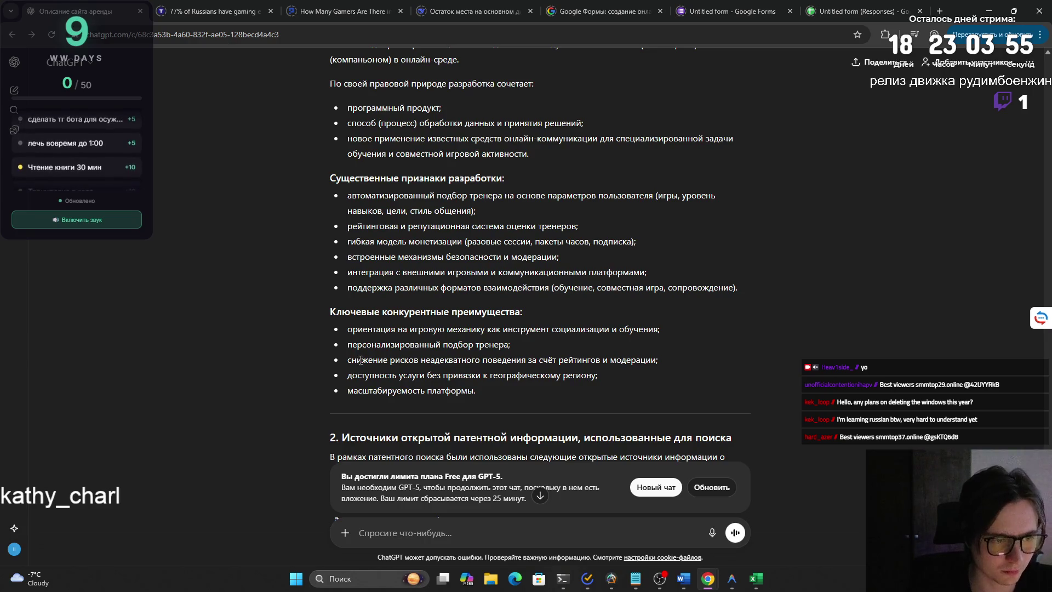
scroll(359, 359, "up", 1)
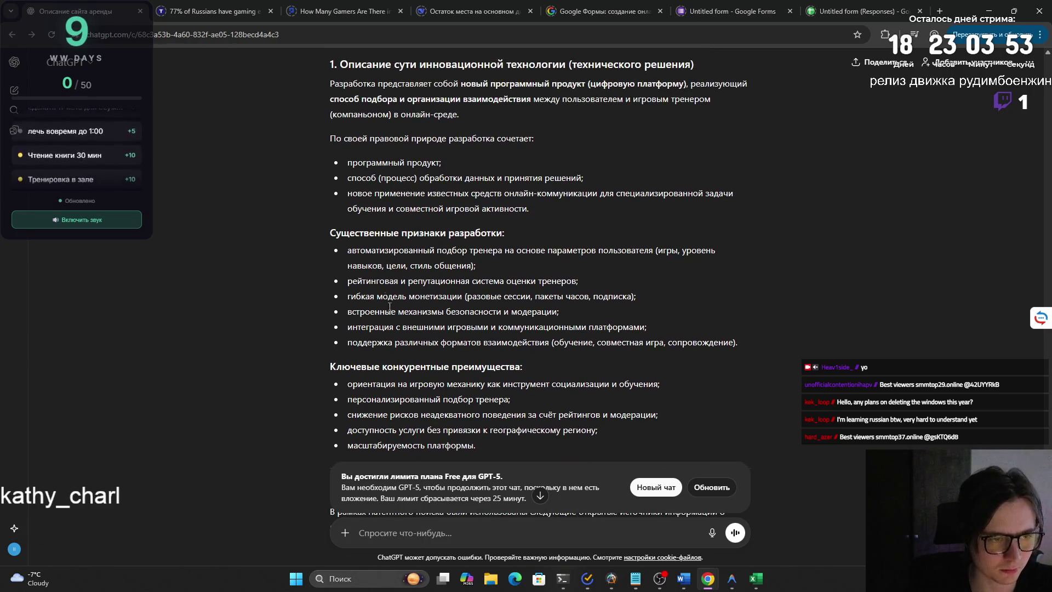
mouse_move(348, 251)
left_mouse_down()
mouse_move(753, 357)
mouse_move(745, 347)
left_mouse_up()
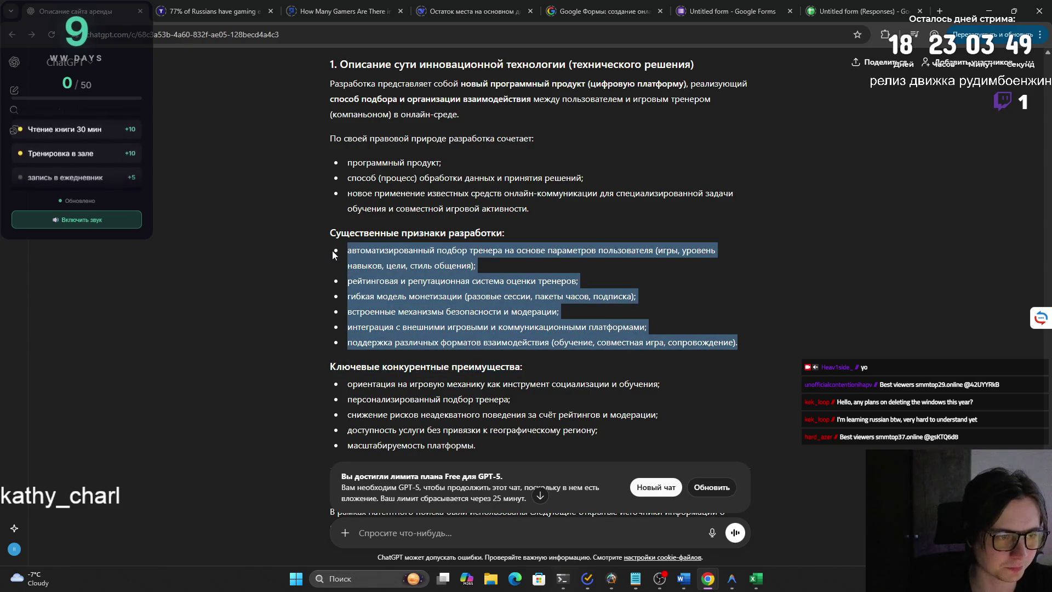
scroll(403, 281, "up", 2)
left_click_drag(530, 293, 362, 245)
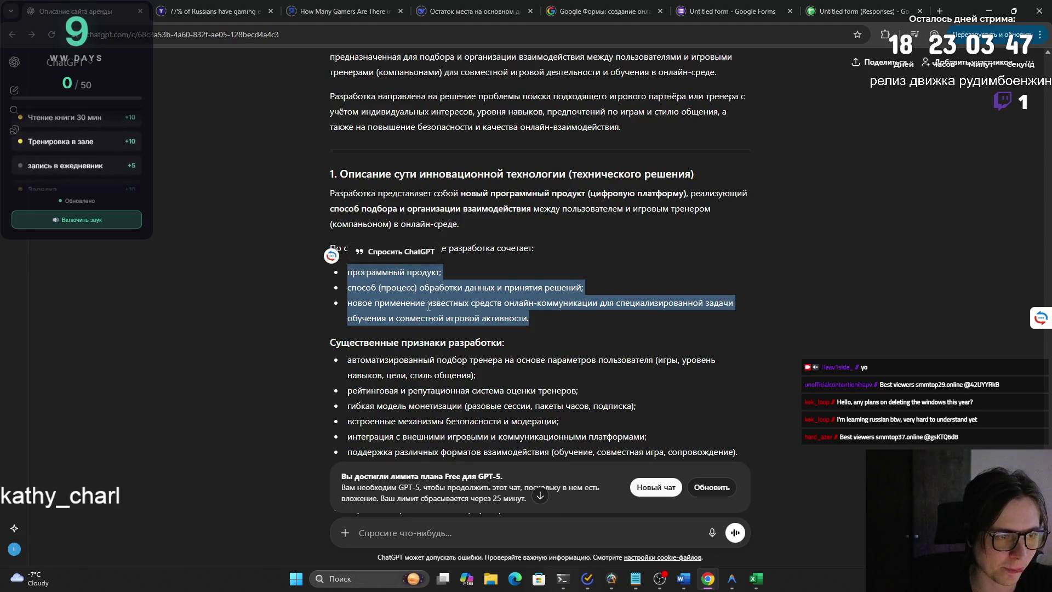
left_click(430, 312)
scroll(429, 311, "down", 4)
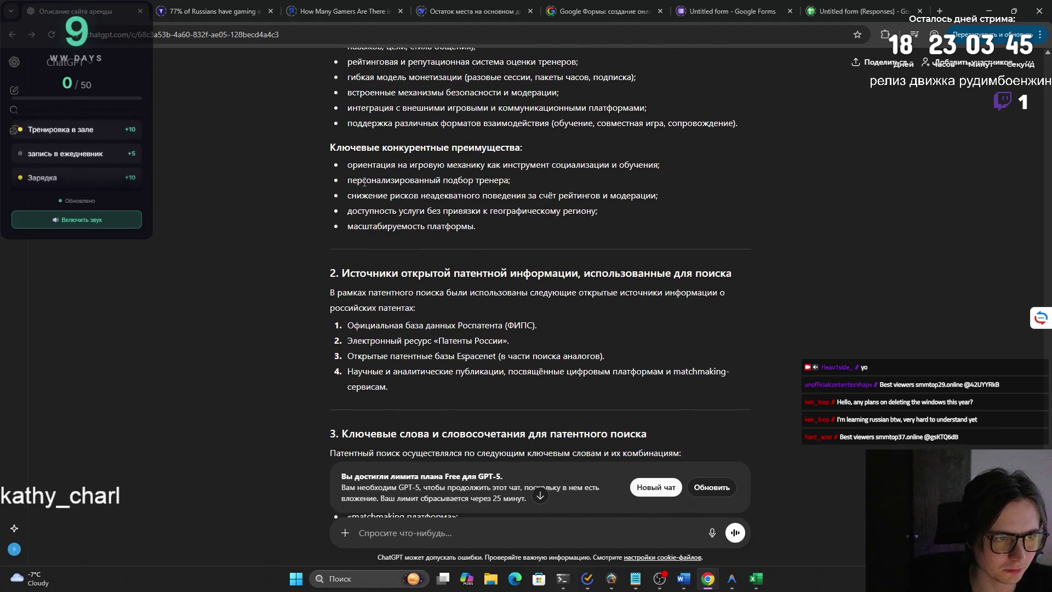
left_click_drag(350, 170, 506, 228)
mouse_move(349, 164)
left_mouse_down()
mouse_move(506, 229)
mouse_move(338, 165)
left_mouse_up()
left_click(483, 223)
left_click_drag(483, 223, 338, 165)
left_click(502, 240)
left_click_drag(502, 239, 320, 165)
left_click(494, 230)
left_click_drag(490, 224, 306, 167)
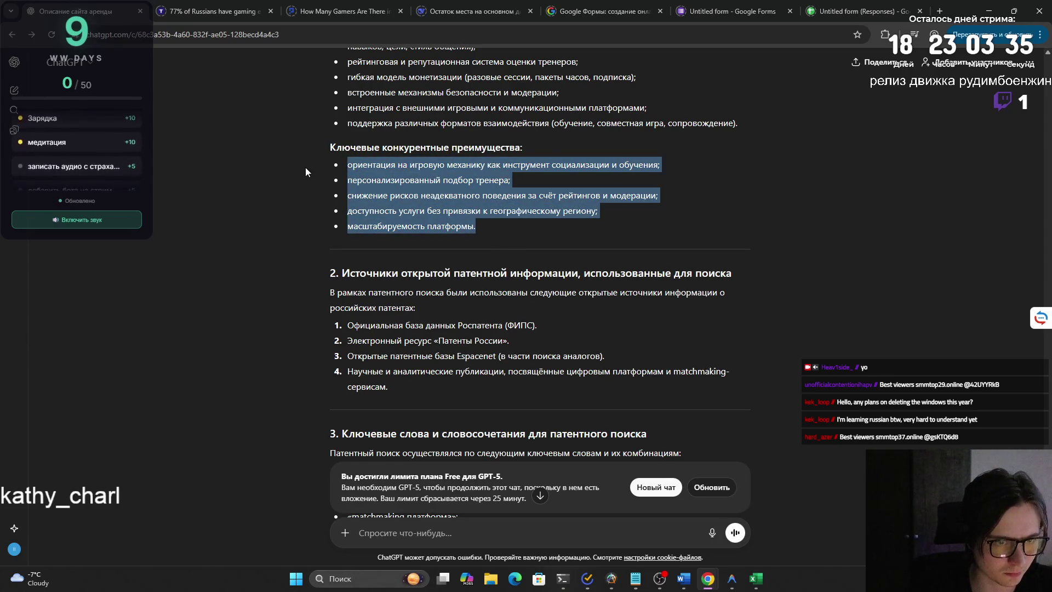
left_click_drag(485, 239, 332, 167)
left_click_drag(485, 239, 346, 166)
mouse_move(485, 239)
left_mouse_down()
mouse_move(399, 180)
mouse_move(345, 165)
mouse_move(485, 234)
left_mouse_up()
left_click(487, 259)
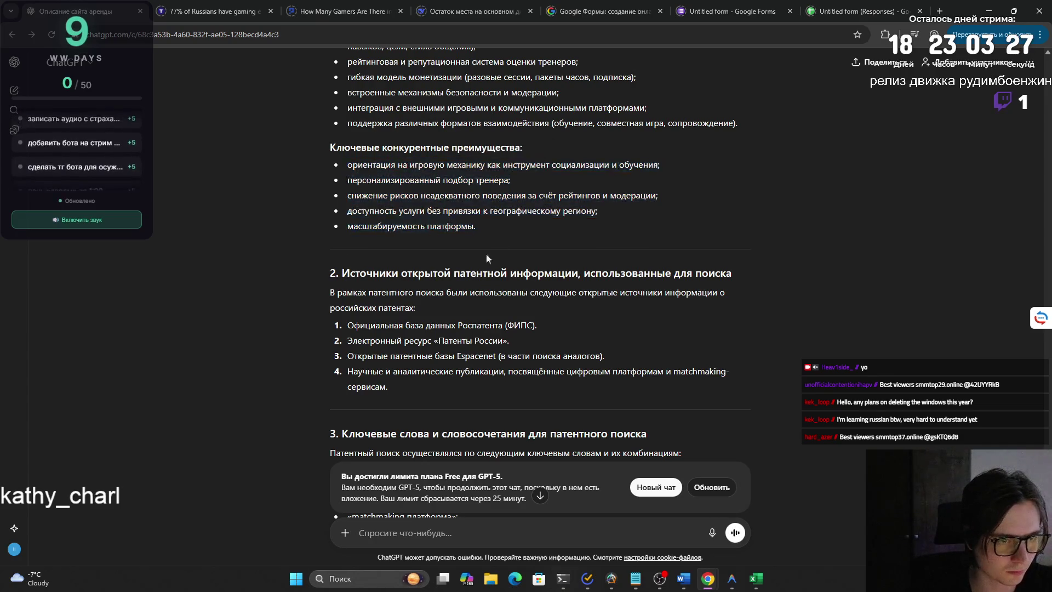
mouse_move(327, 299)
left_mouse_down()
mouse_move(406, 383)
mouse_move(330, 292)
mouse_move(443, 403)
left_mouse_up()
left_click(443, 403)
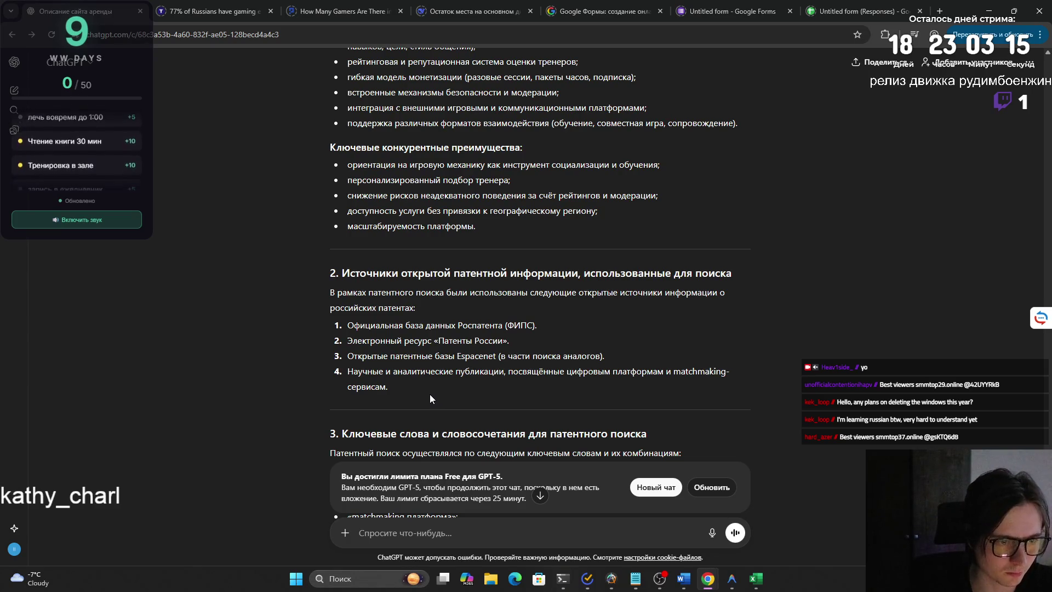
left_click_drag(415, 393, 323, 298)
left_click(326, 309)
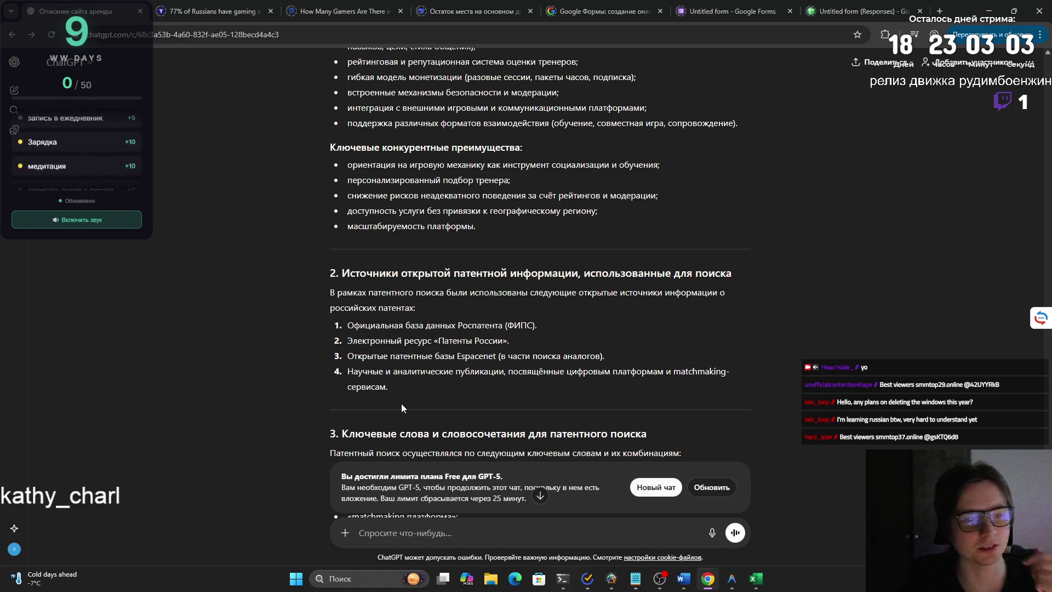
scroll(399, 402, "down", 4)
scroll(399, 402, "down", 3)
scroll(394, 392, "down", 3)
scroll(393, 392, "down", 2)
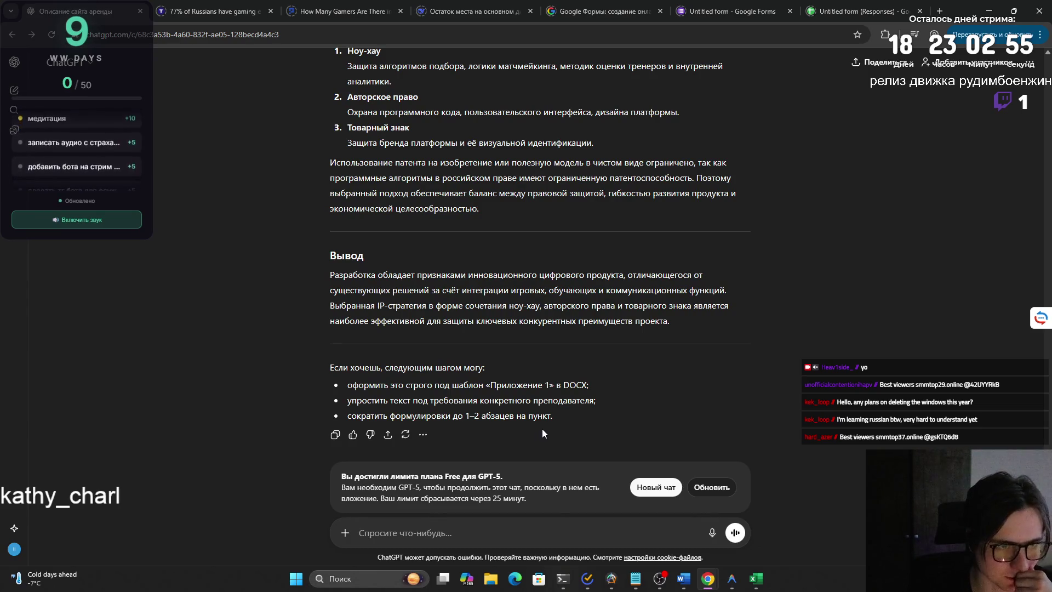
scroll(542, 428, "up", 5)
scroll(544, 424, "up", 5)
scroll(533, 426, "up", 5)
scroll(532, 427, "up", 5)
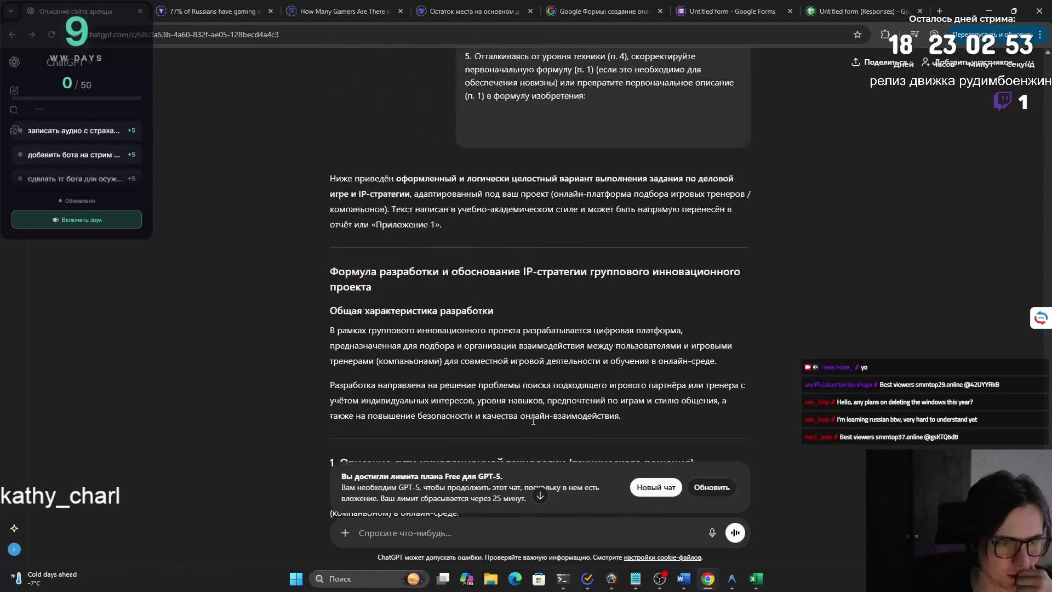
scroll(537, 432, "up", 3)
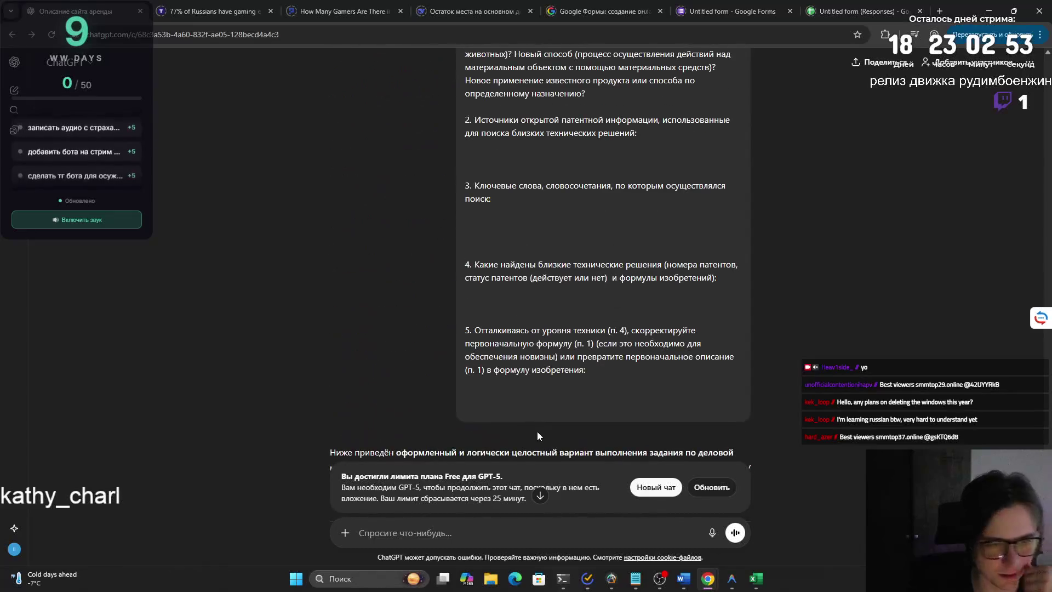
Copy the earlier message listing the patent-search questions.
left_click(344, 534)
key("Escape")
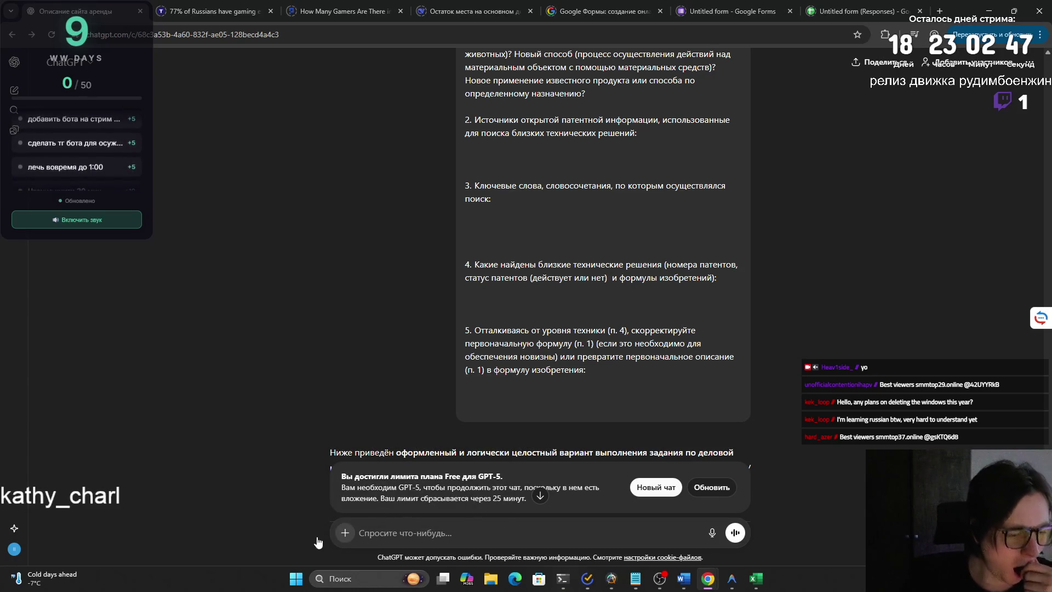
left_click(345, 533)
key("Escape")
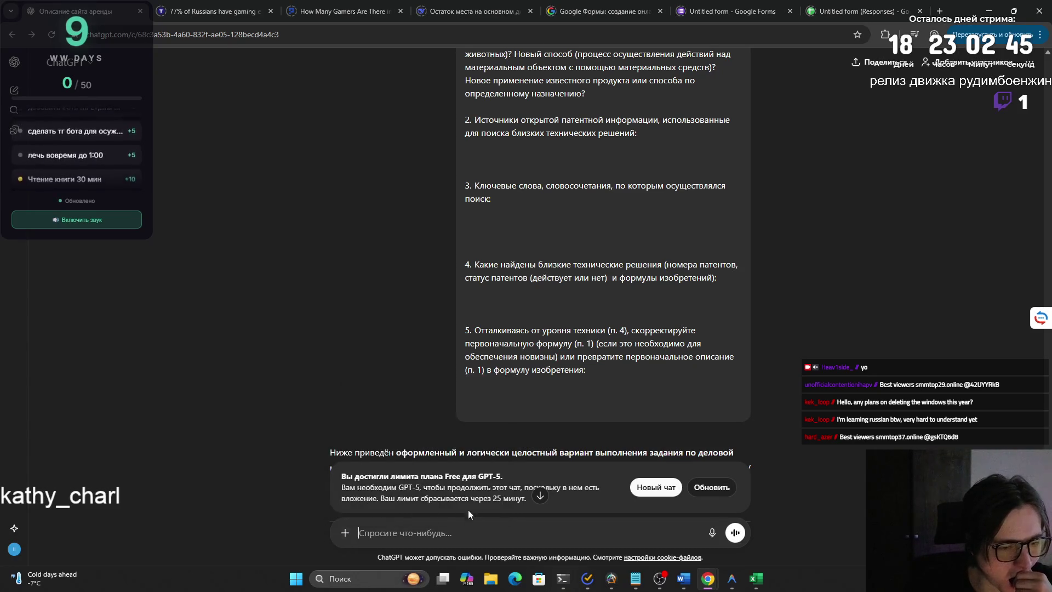
left_click(346, 533)
mouse_move(367, 508)
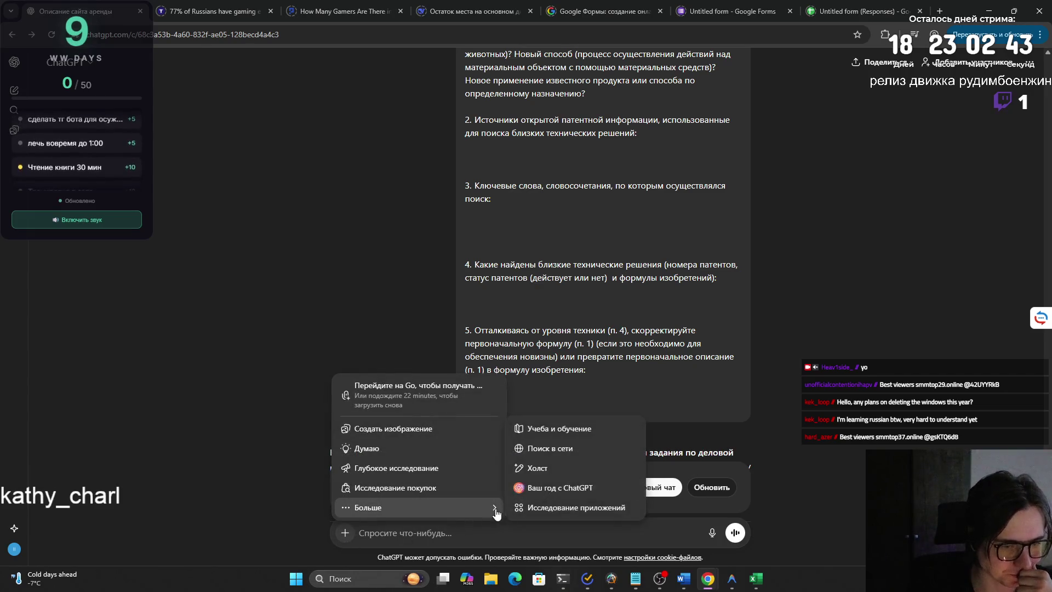
left_click(552, 448)
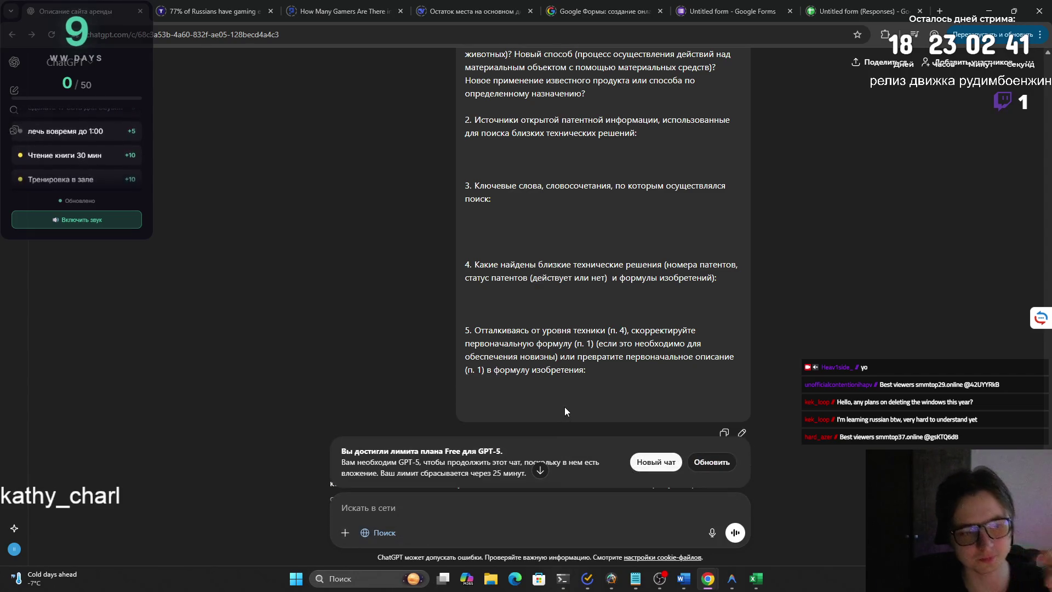
left_click(724, 433)
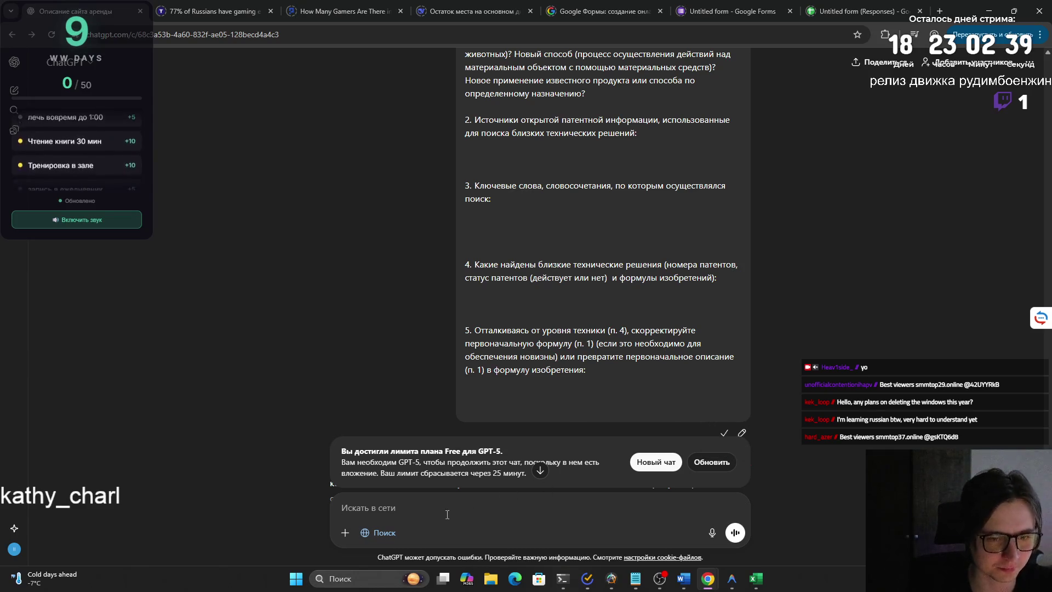
Clear the pasted assignment text out of the message box and jump to the answer's end.
key("ctrl+v")
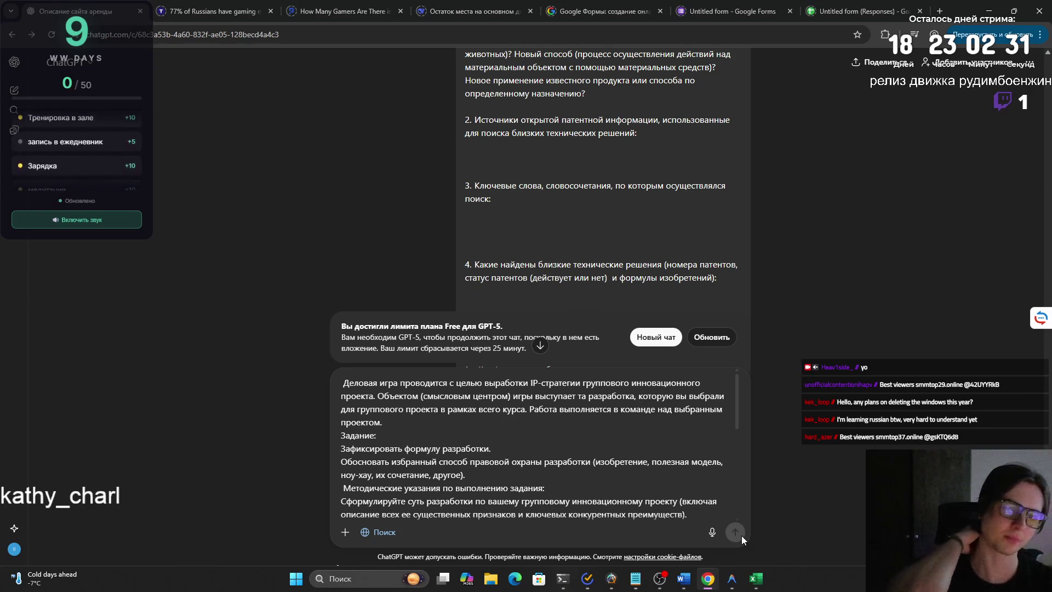
left_click(1029, 63)
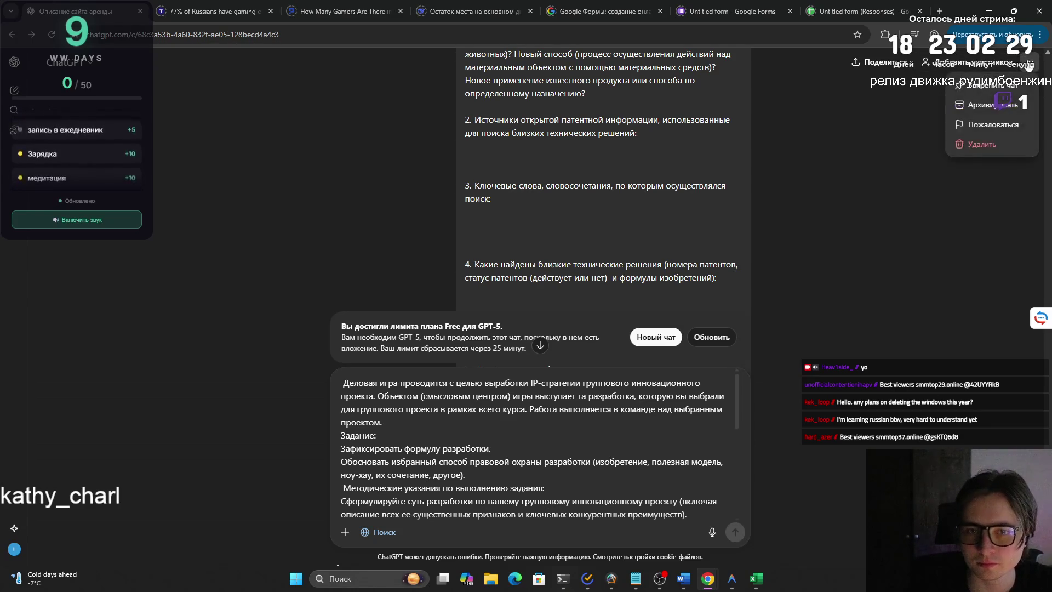
left_click(819, 213)
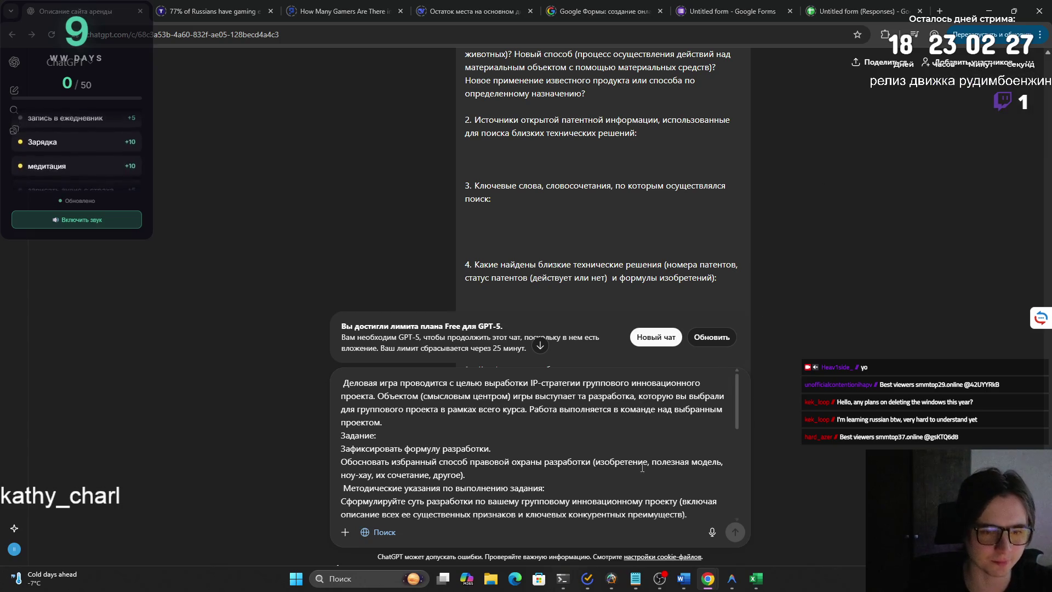
key("ctrl+a")
key("Return")
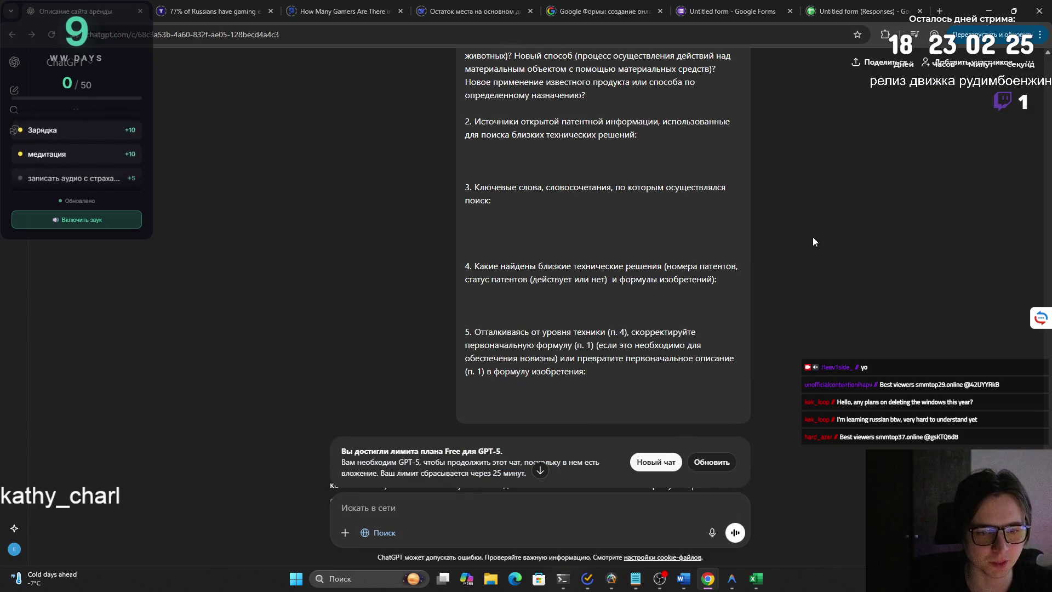
scroll(765, 264, "up", 5)
scroll(754, 272, "up", 5)
scroll(755, 272, "up", 5)
scroll(754, 273, "up", 5)
scroll(600, 272, "up", 5)
left_click(541, 470)
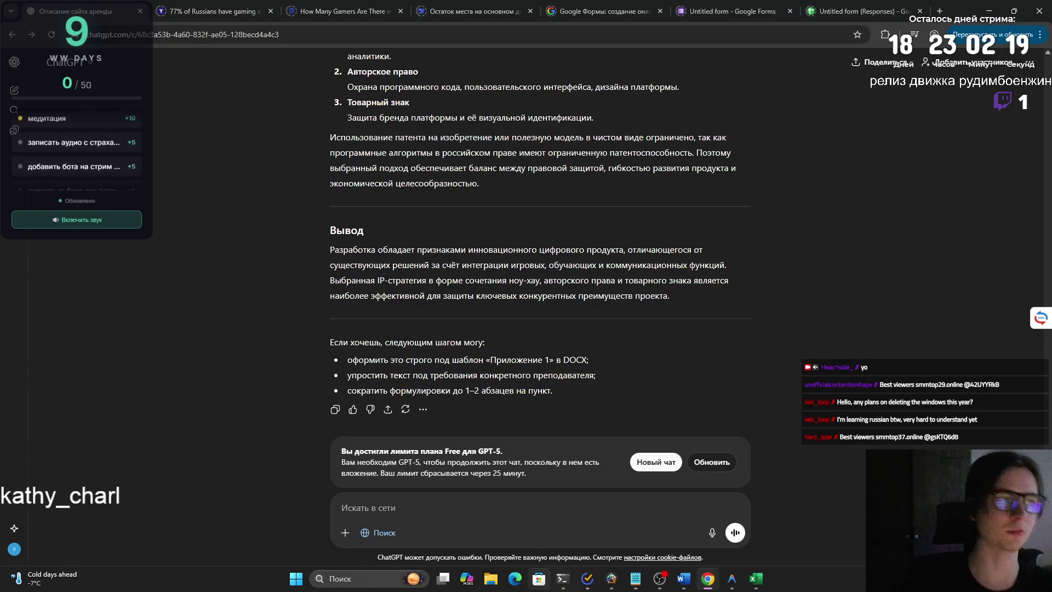
left_click(889, 74)
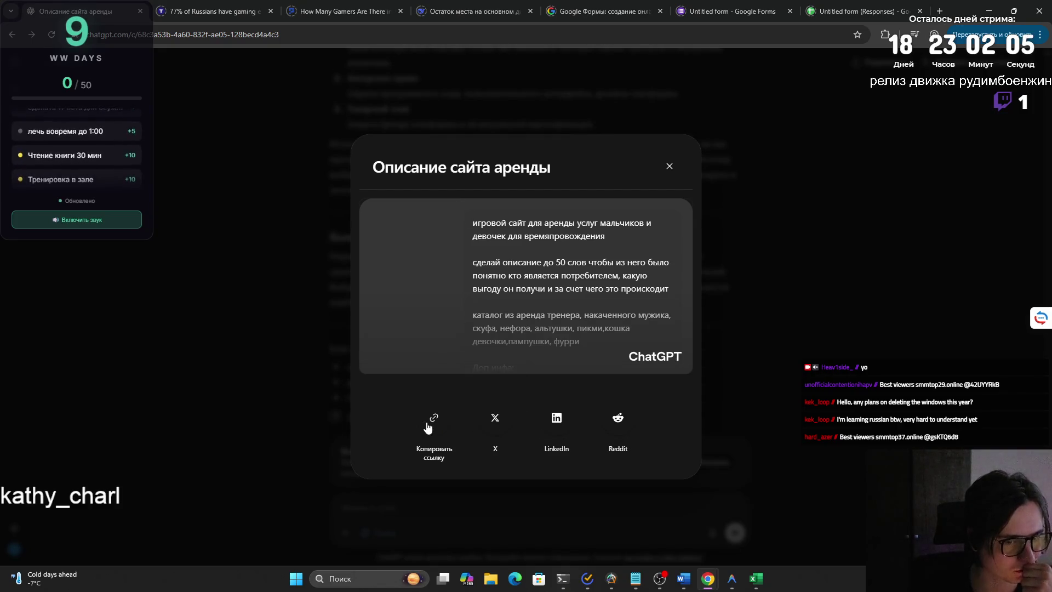
mouse_move(473, 221)
left_mouse_down()
mouse_move(610, 241)
mouse_move(580, 336)
left_mouse_up()
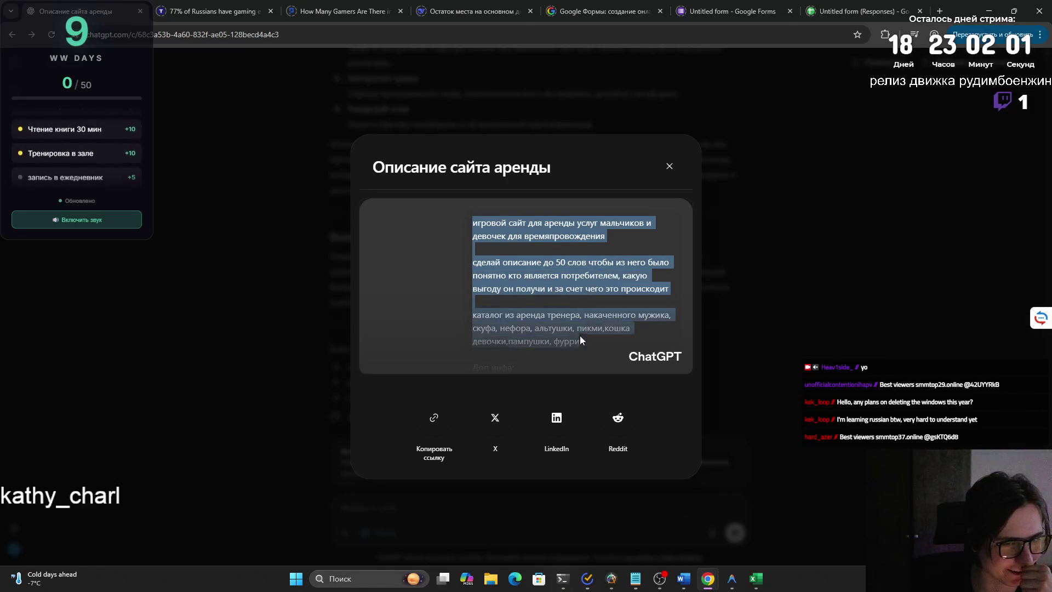
left_click(578, 374)
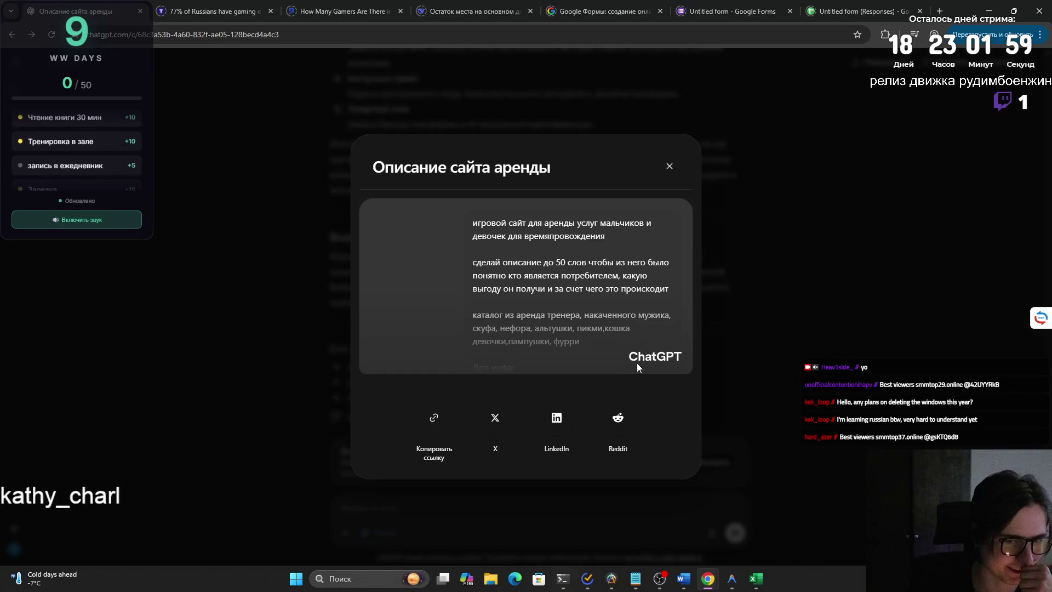
left_click(669, 167)
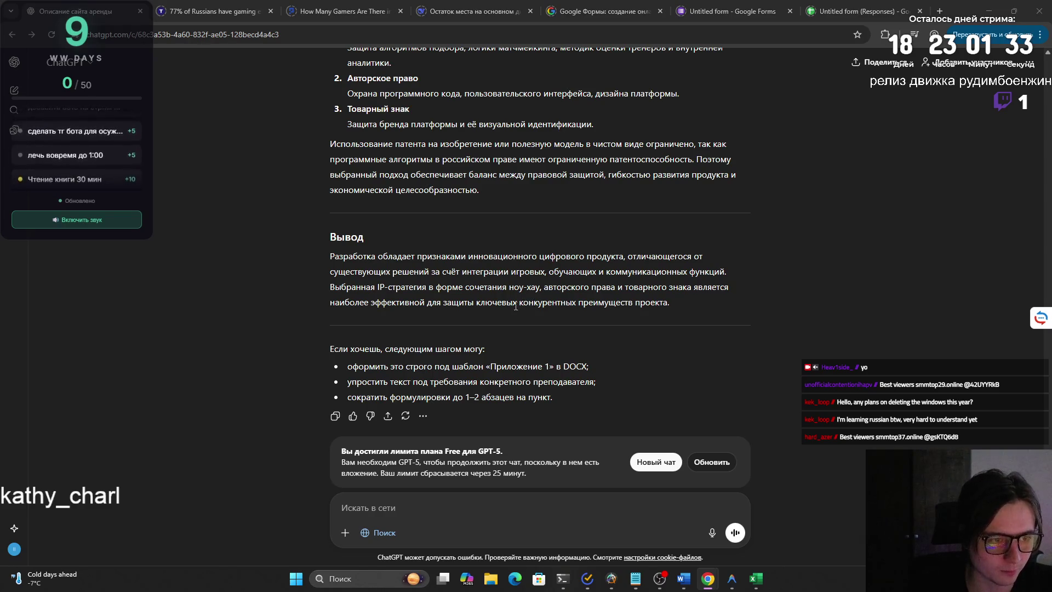
scroll(516, 308, "up", 2)
scroll(506, 313, "up", 2)
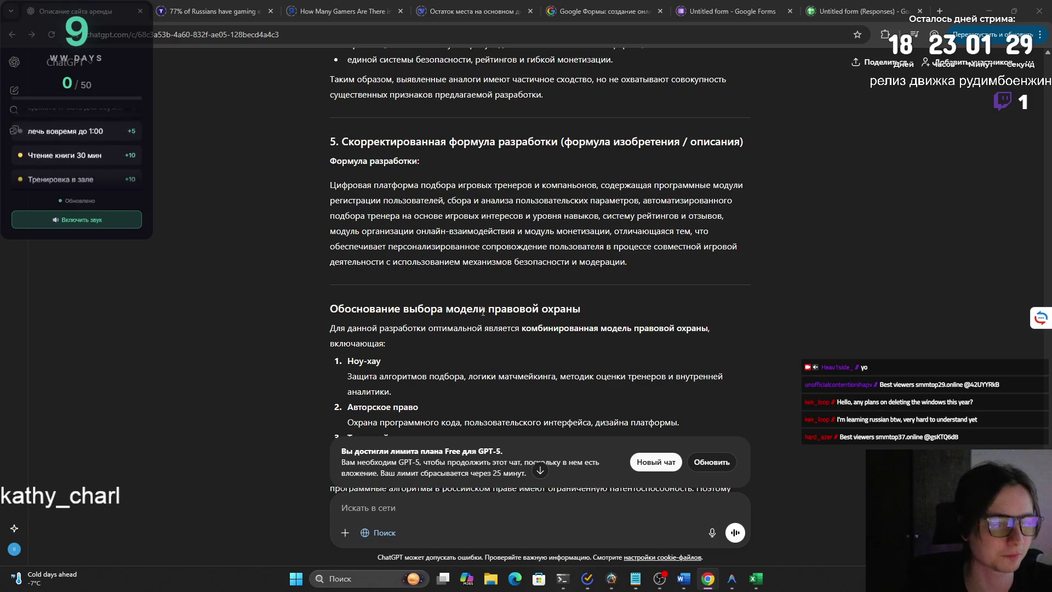
scroll(385, 322, "down", 1)
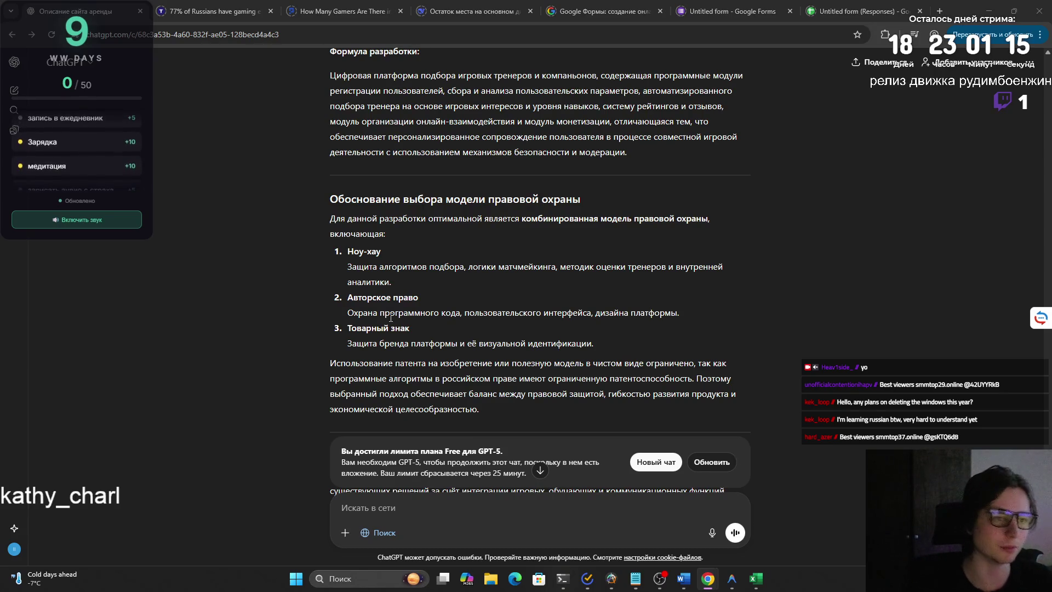
mouse_move(802, 519)
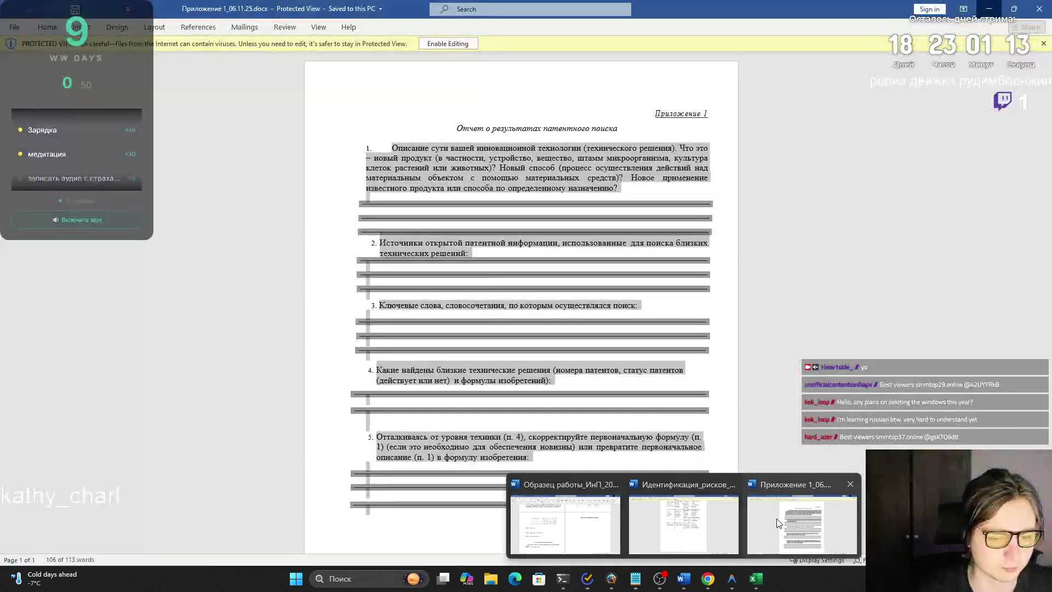
Read Приложение 1 questions 1 and 2 in Word, then return to the ChatGPT conversation.
left_click(778, 524)
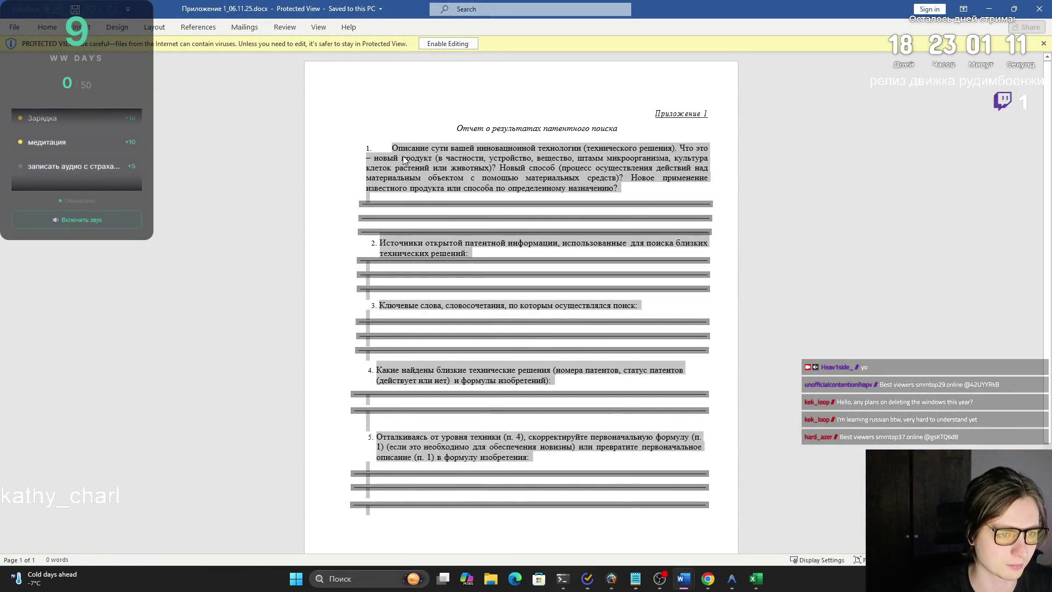
mouse_move(497, 148)
left_mouse_down()
mouse_move(676, 148)
mouse_move(476, 159)
mouse_move(698, 158)
mouse_move(488, 168)
mouse_move(692, 168)
mouse_move(592, 184)
mouse_move(620, 185)
left_mouse_up()
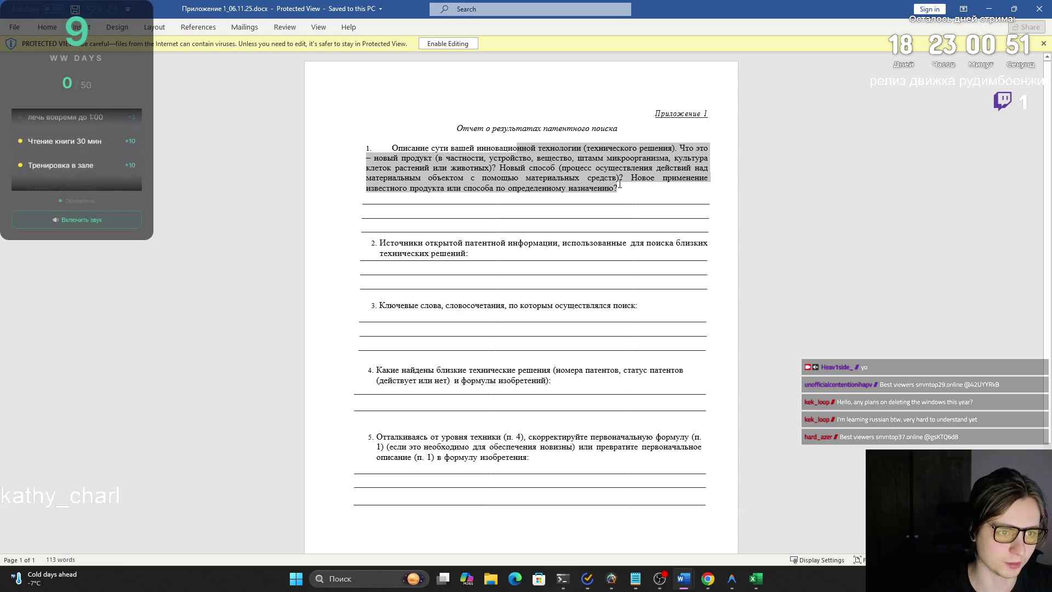
left_click(620, 185)
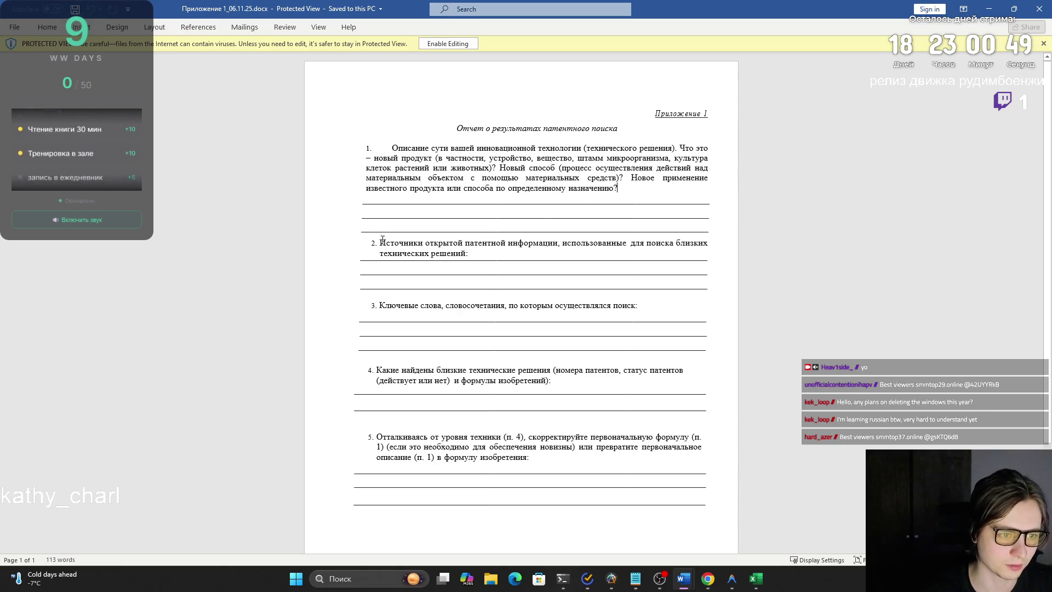
left_click_drag(379, 244, 467, 253)
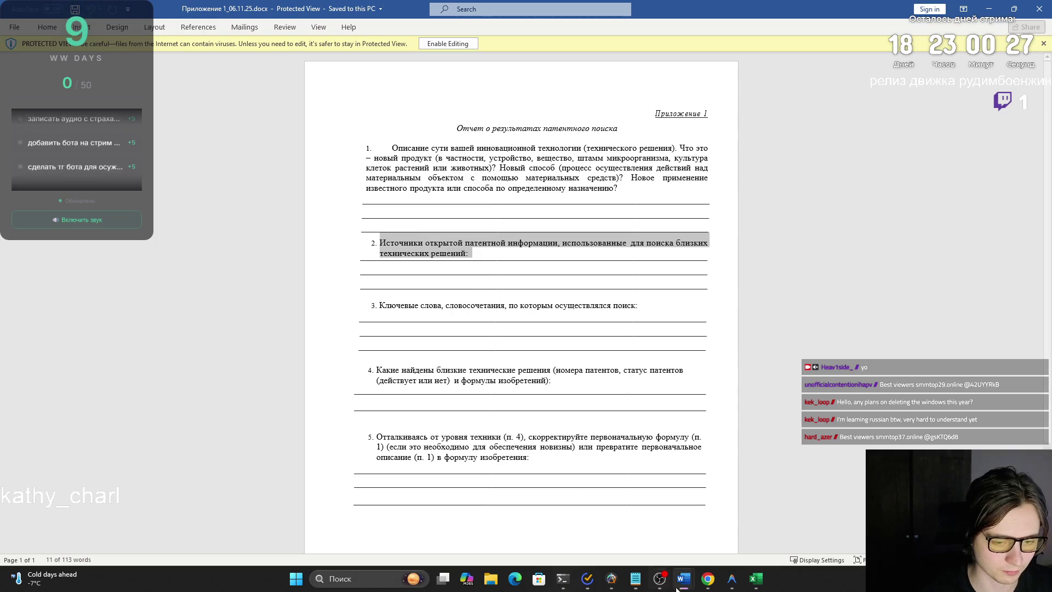
mouse_move(707, 579)
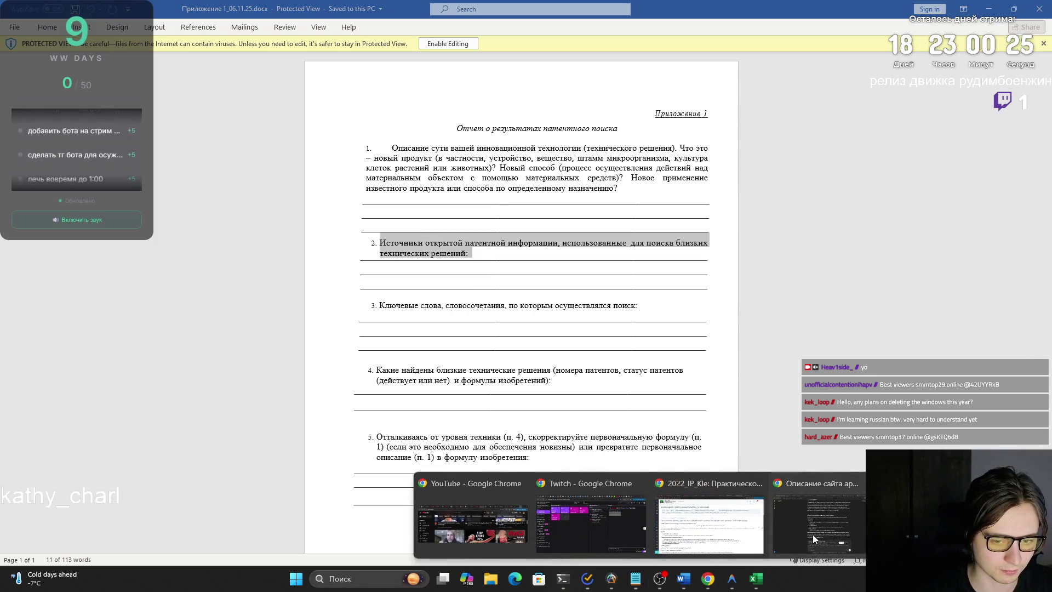
left_click(813, 534)
scroll(465, 339, "up", 3)
scroll(376, 284, "up", 3)
scroll(375, 284, "up", 3)
scroll(354, 250, "up", 3)
scroll(354, 250, "up", 3)
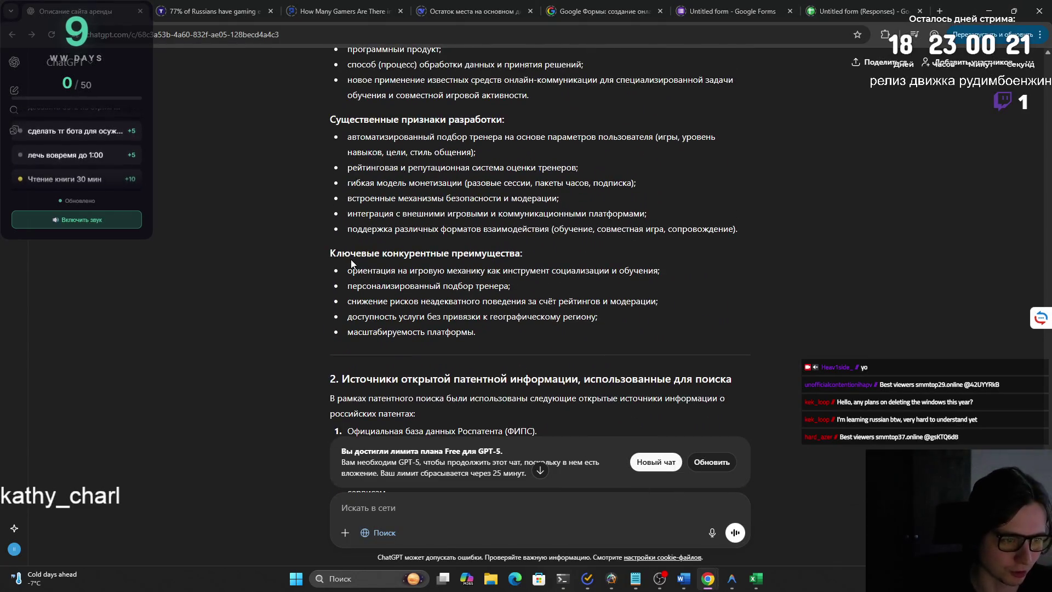
scroll(355, 271, "up", 3)
scroll(355, 271, "up", 3)
mouse_move(330, 189)
left_mouse_down()
mouse_move(648, 186)
mouse_move(436, 207)
mouse_move(444, 240)
left_mouse_up()
Read the reply's legal-nature and essential-features bullets in sections 1–4.
left_click_drag(347, 324, 523, 382)
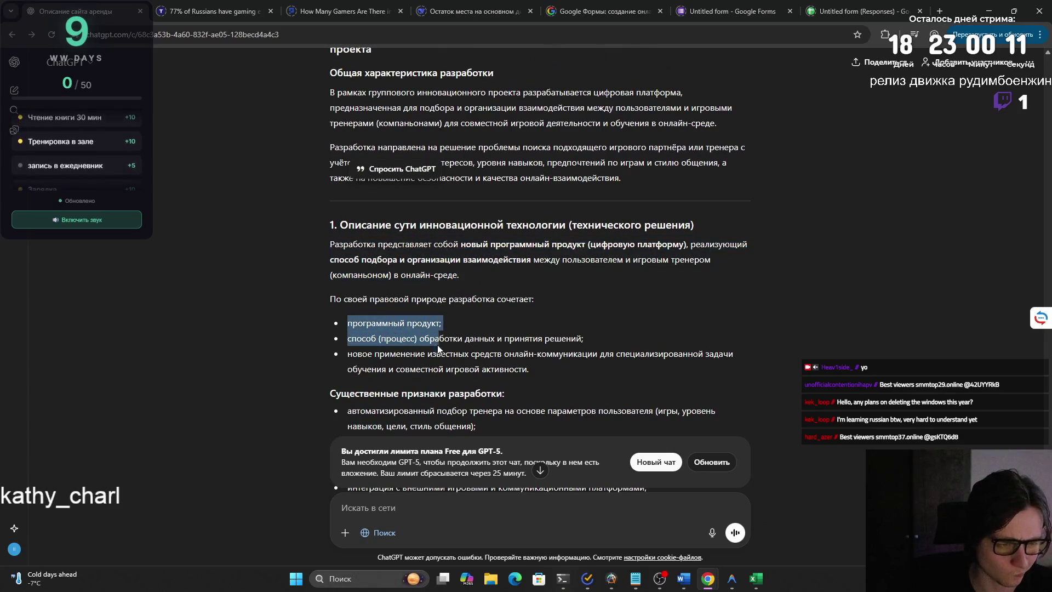
scroll(523, 383, "down", 1)
left_click(470, 358)
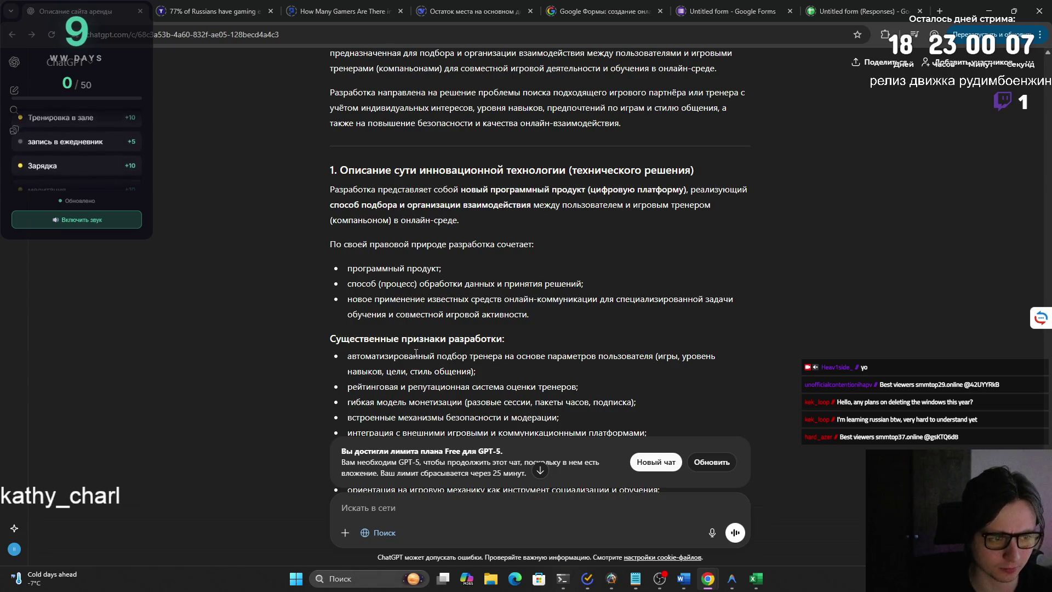
scroll(379, 338, "down", 1)
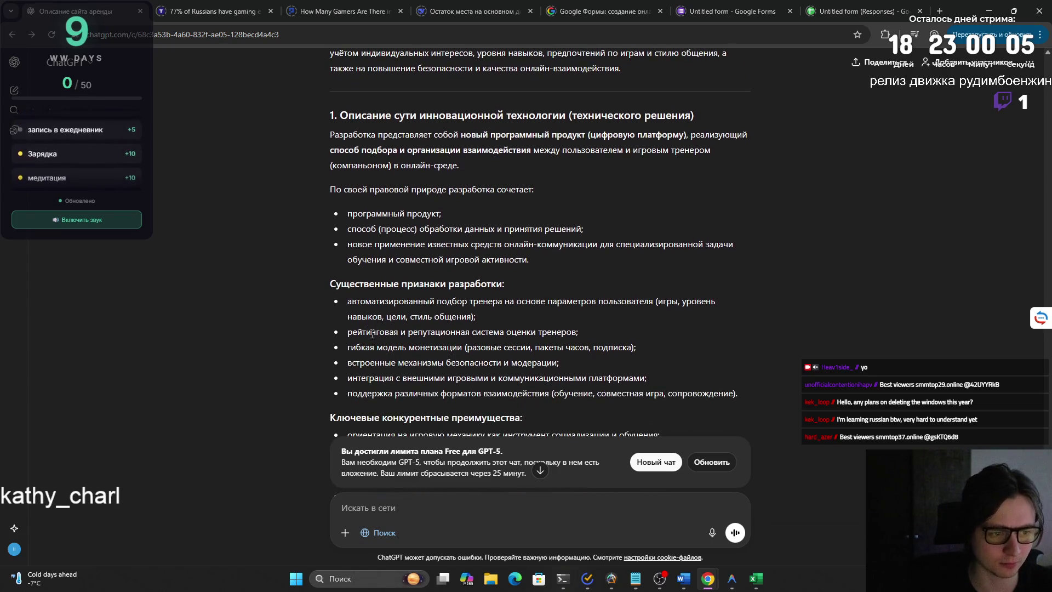
left_click_drag(347, 301, 654, 313)
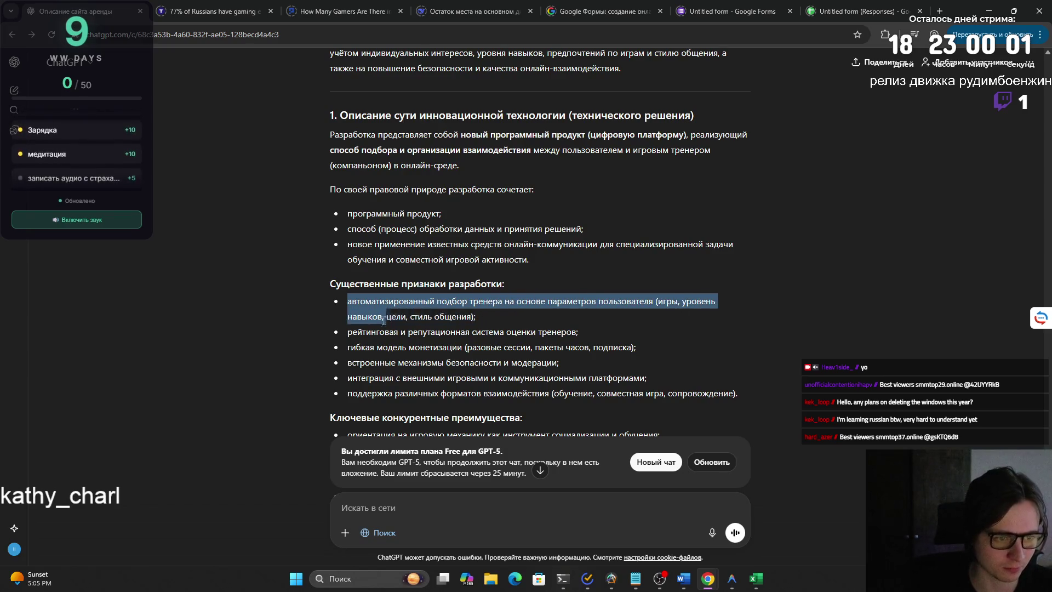
mouse_move(484, 316)
left_mouse_down()
mouse_move(646, 354)
mouse_move(477, 388)
left_mouse_up()
scroll(543, 377, "down", 1)
left_click(478, 390)
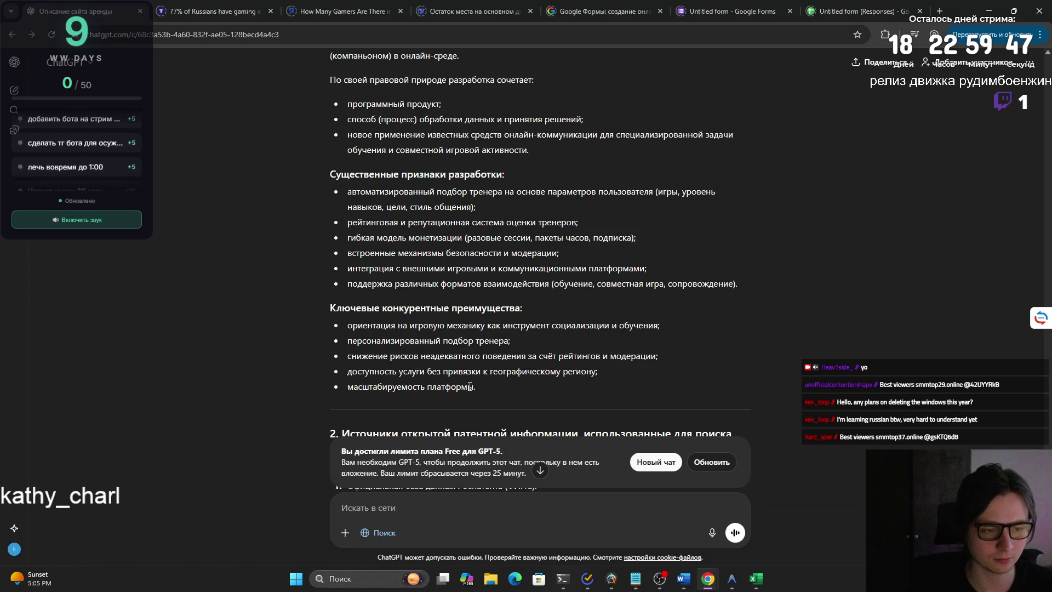
scroll(468, 386, "down", 1)
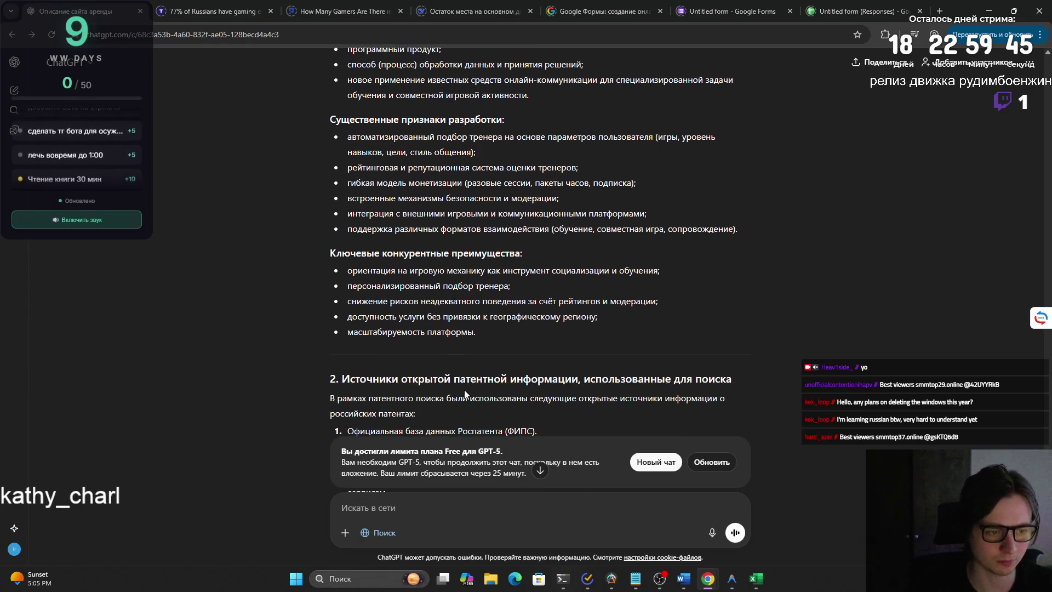
scroll(464, 390, "down", 1)
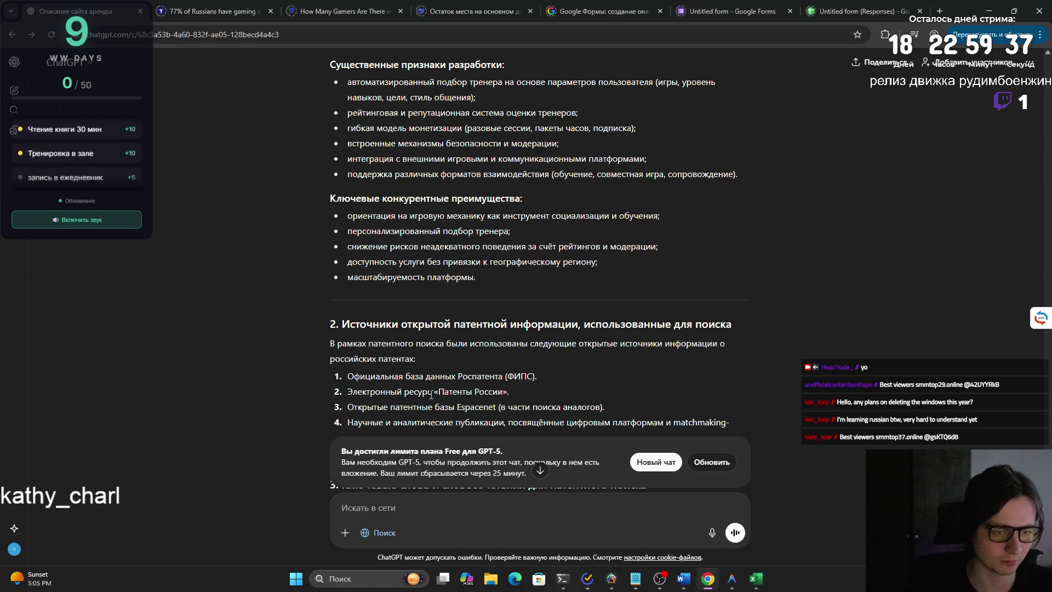
scroll(431, 395, "down", 1)
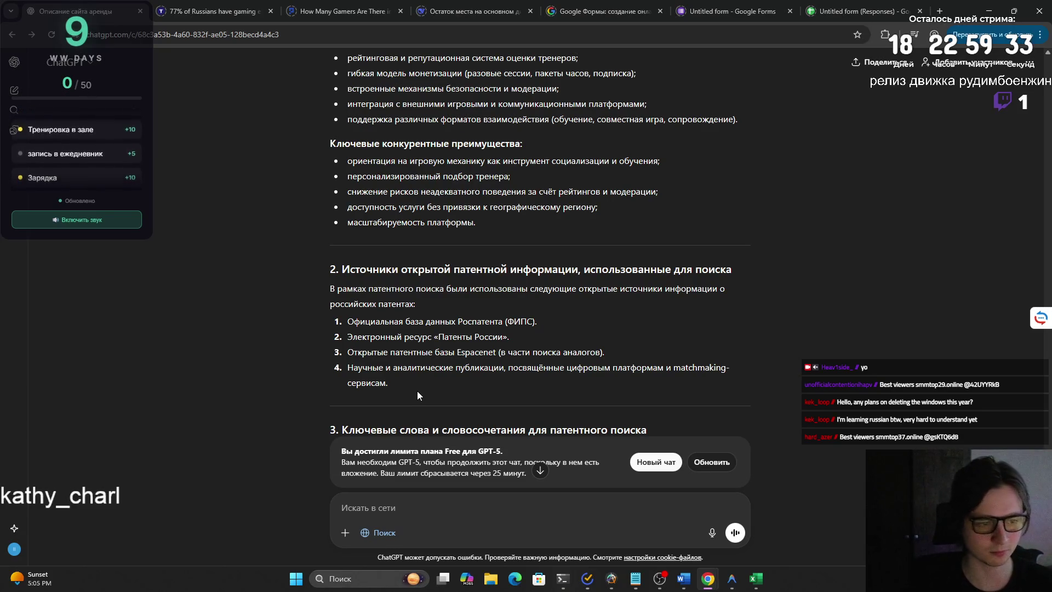
scroll(417, 393, "down", 3)
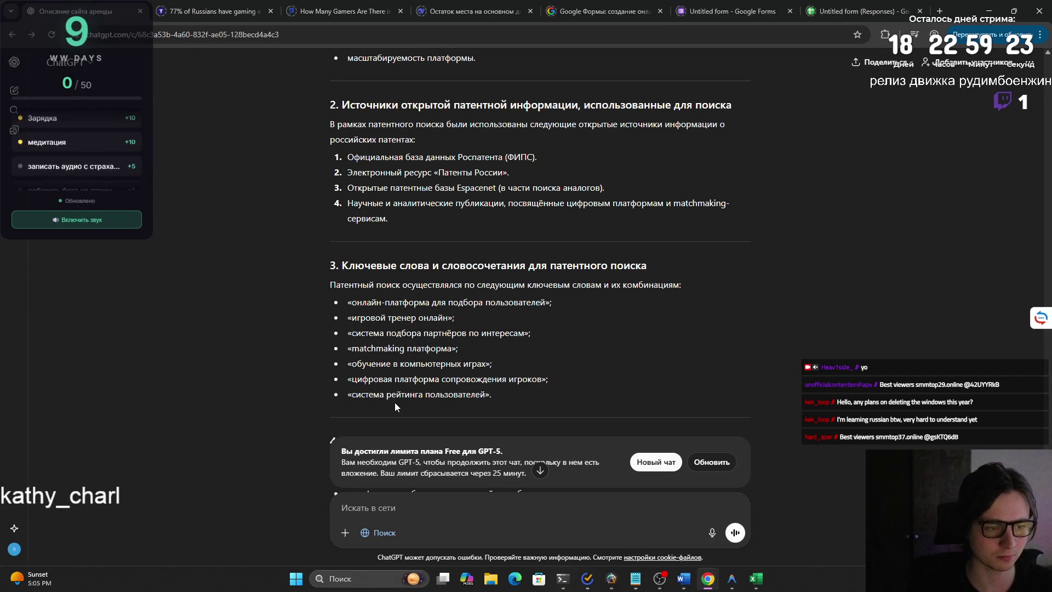
scroll(395, 402, "down", 2)
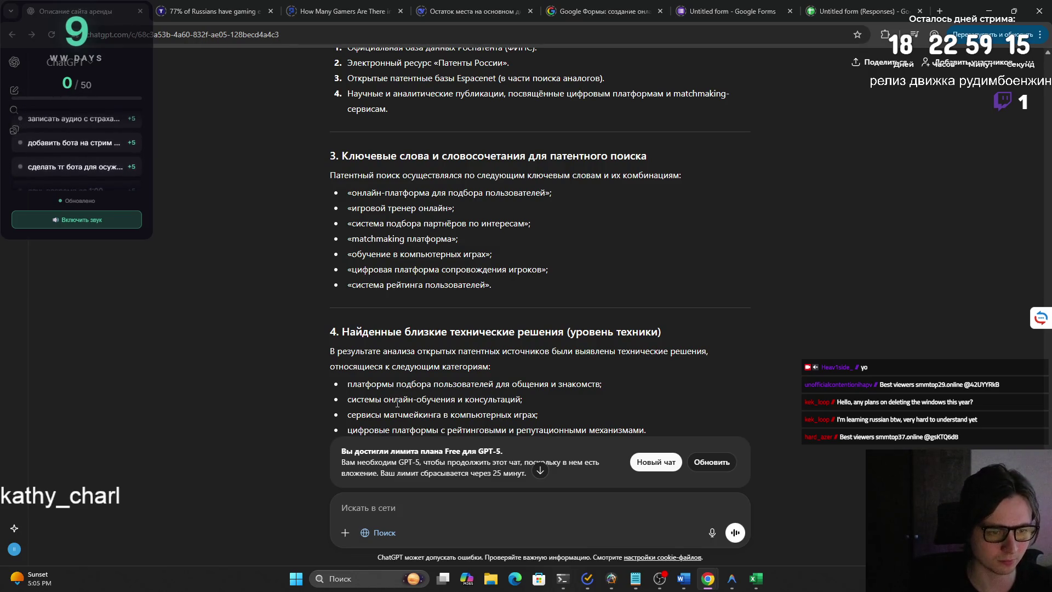
scroll(395, 409, "down", 1)
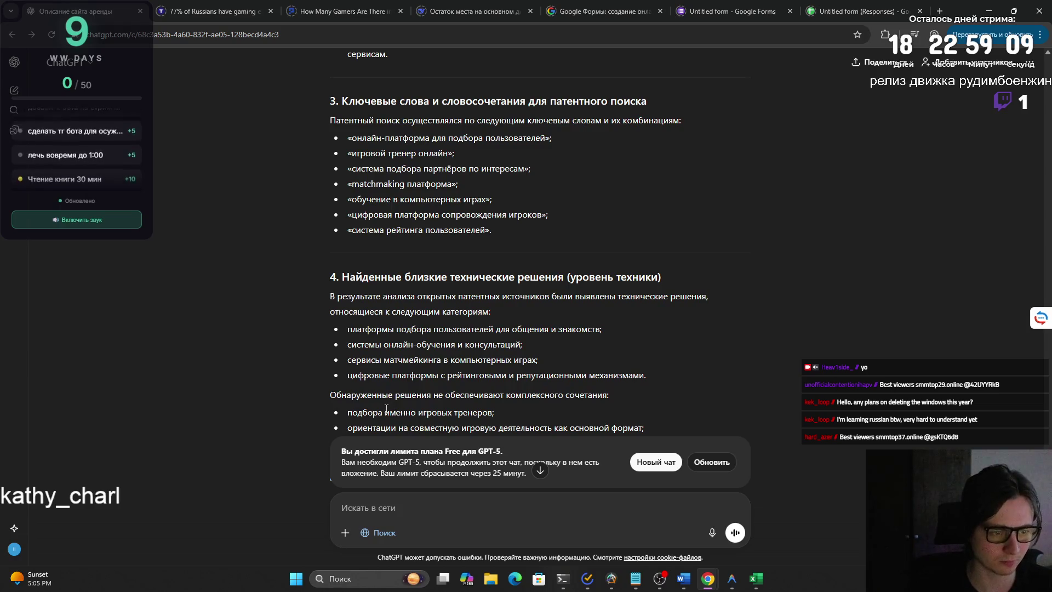
scroll(386, 409, "down", 1)
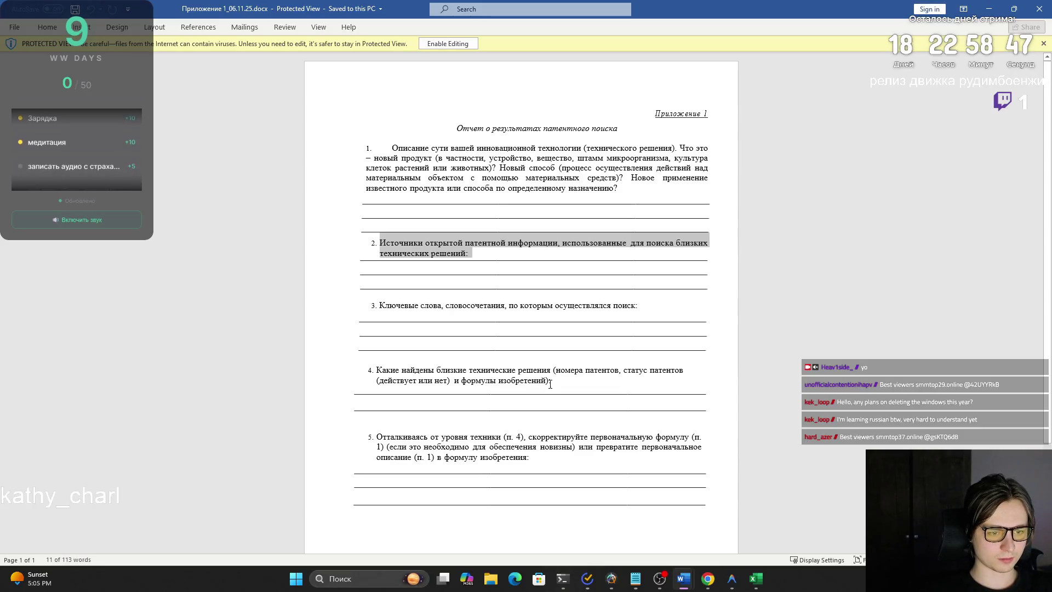
Paste question 4's bracketed details into the message box, then clear the draft entirely.
left_click_drag(543, 384, 567, 368)
key("ctrl+c")
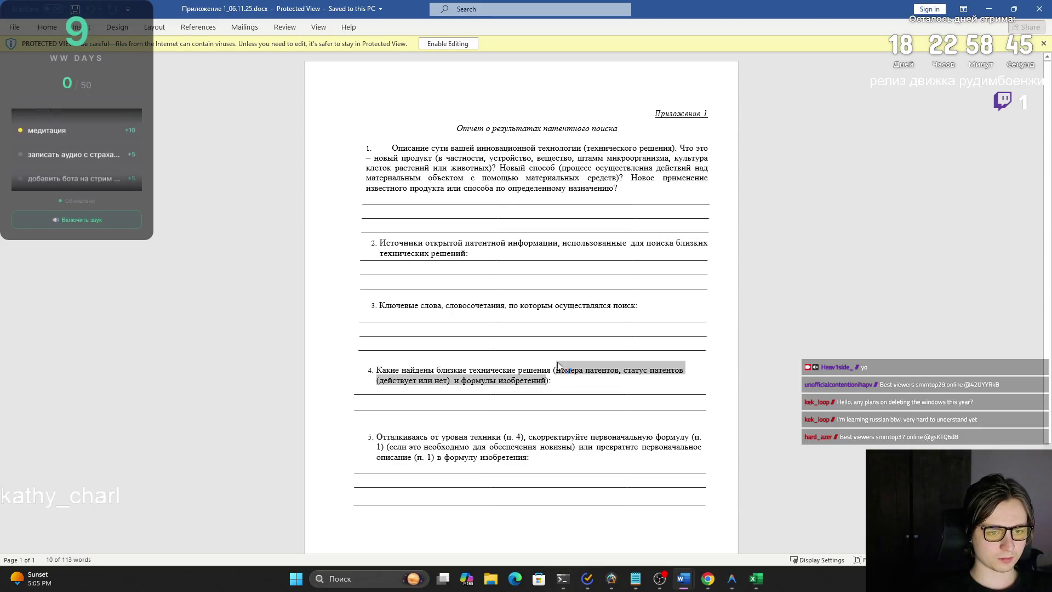
key("alt+Tab")
left_click(466, 510)
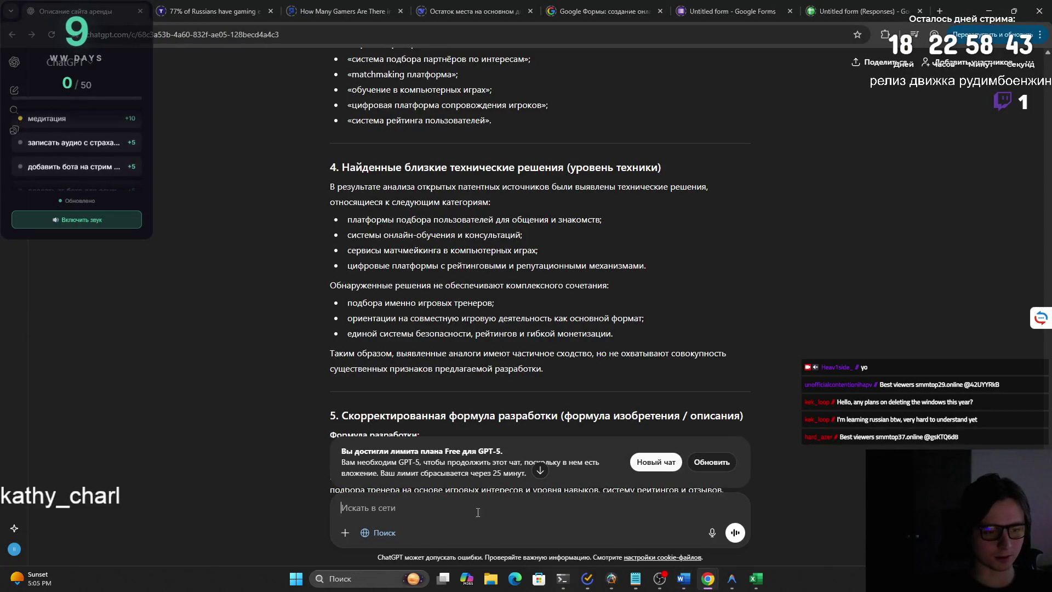
key("ctrl+v")
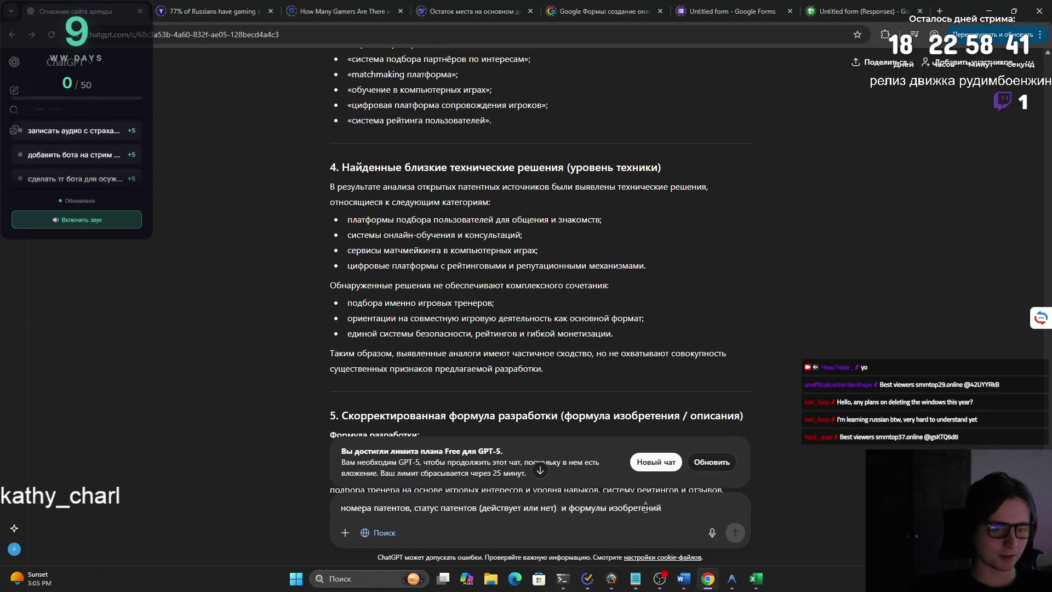
scroll(608, 423, "down", 3)
key("ctrl+a")
key("BackSpace")
scroll(608, 393, "down", 5)
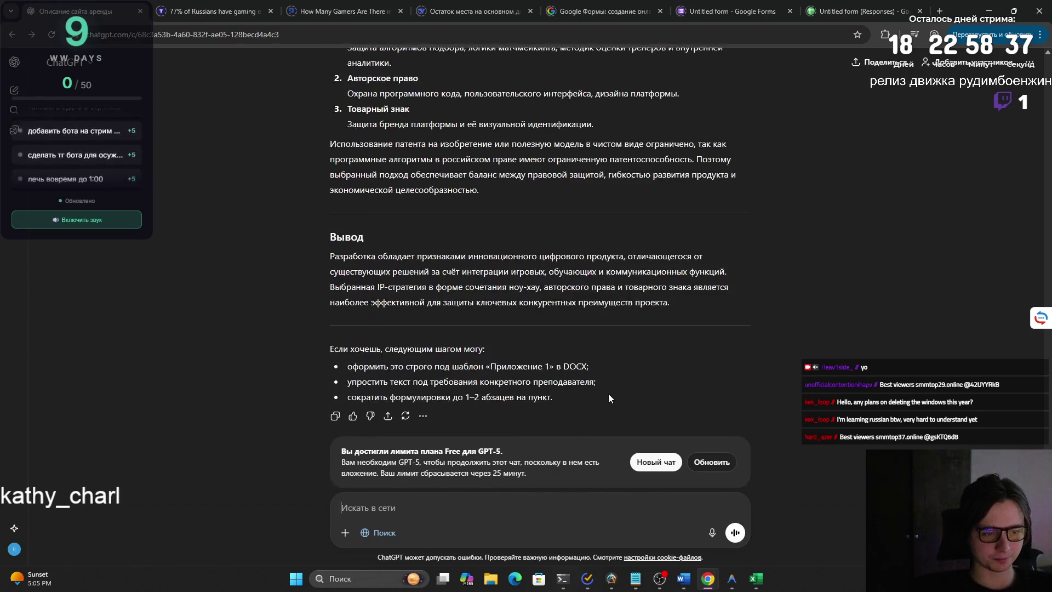
Select the whole conversation text and open the list of past chats.
left_click_drag(603, 402, 347, 380)
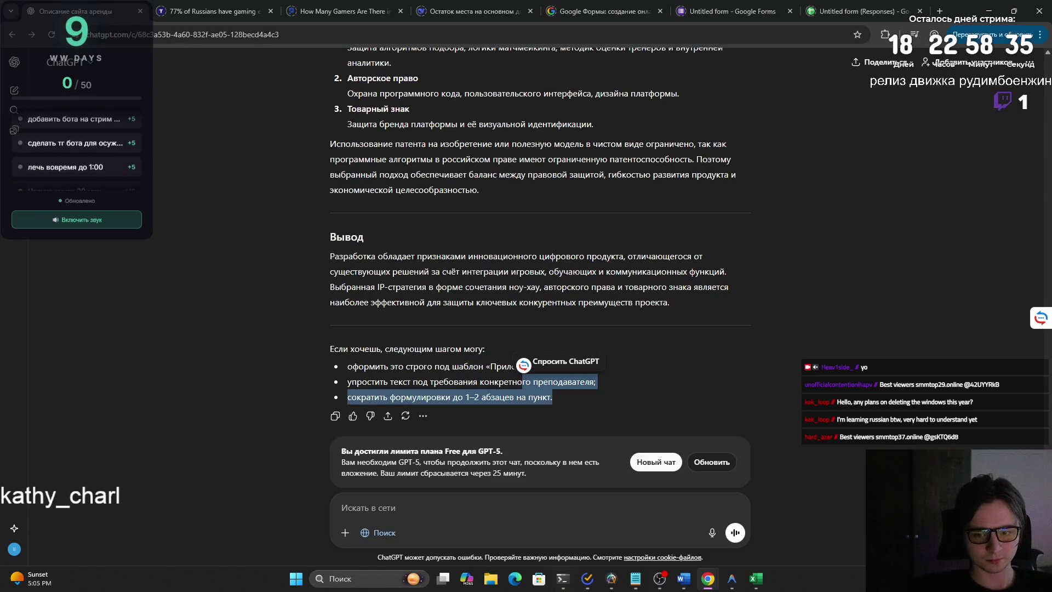
scroll(997, 222, "up", 10)
scroll(998, 222, "up", 10)
scroll(1028, 148, "up", 5)
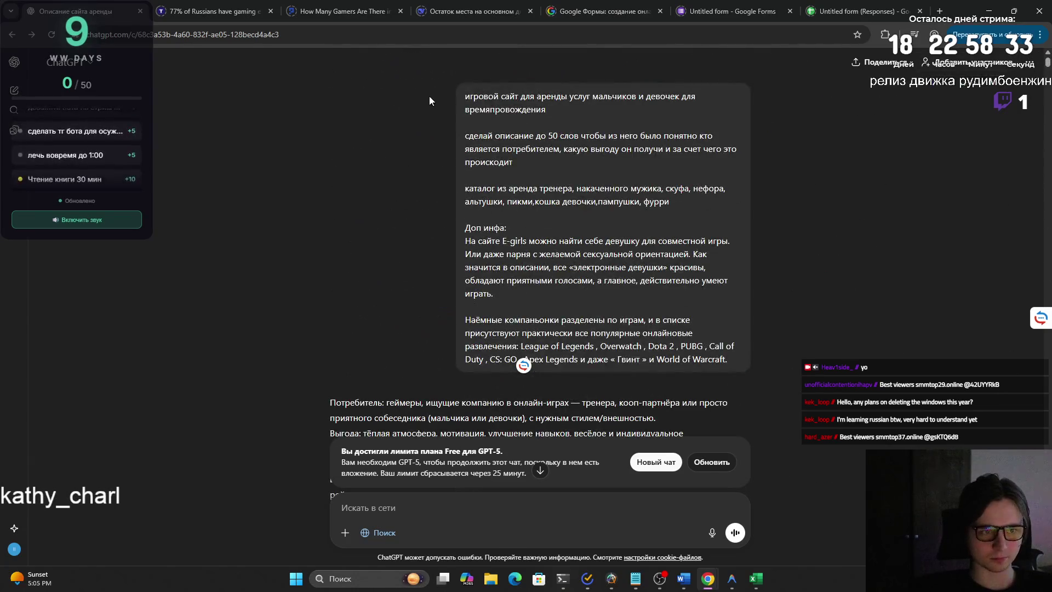
left_click(464, 96, "shift")
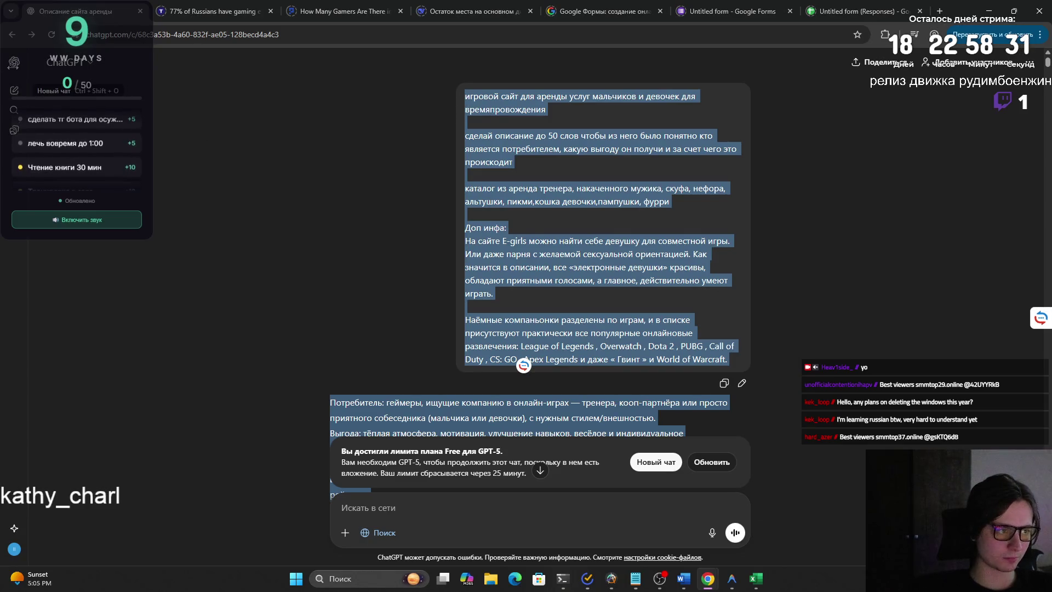
left_click(15, 65)
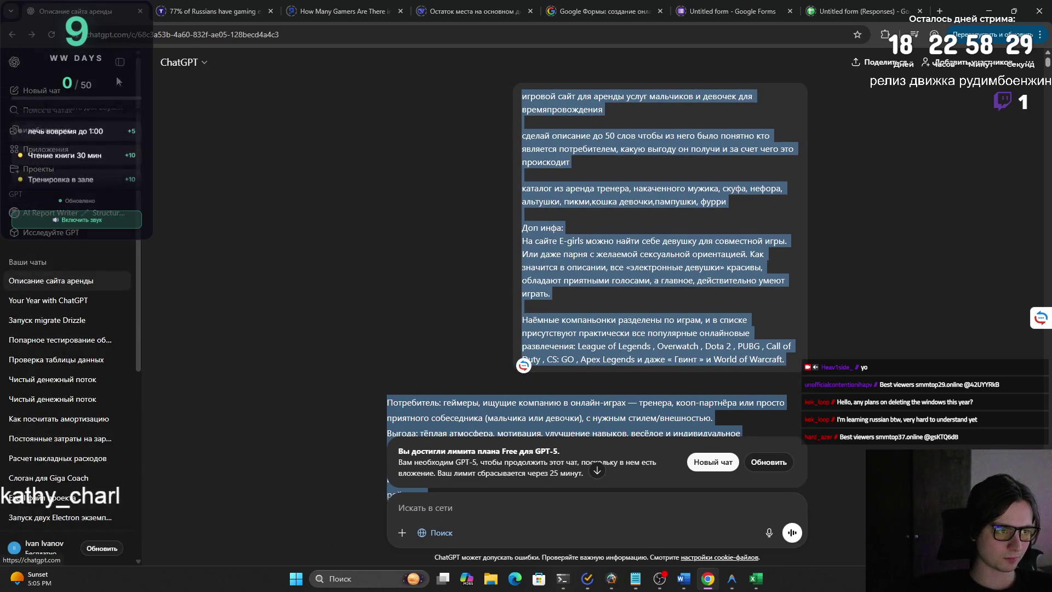
Start a new ChatGPT chat with the copied conversation pasted into the prompt.
left_click(28, 552)
left_click(28, 558)
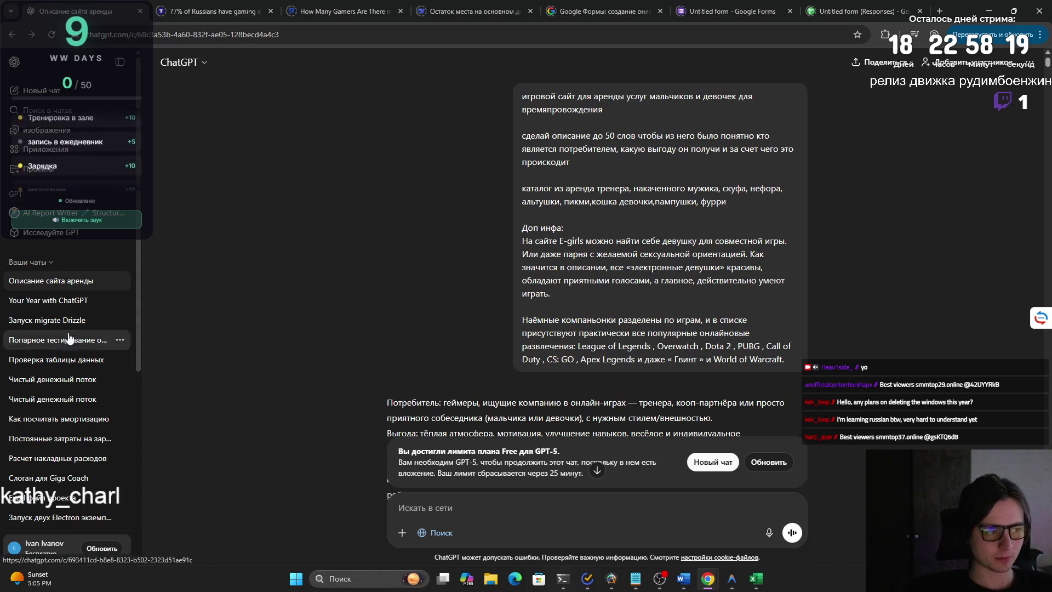
left_click(71, 99)
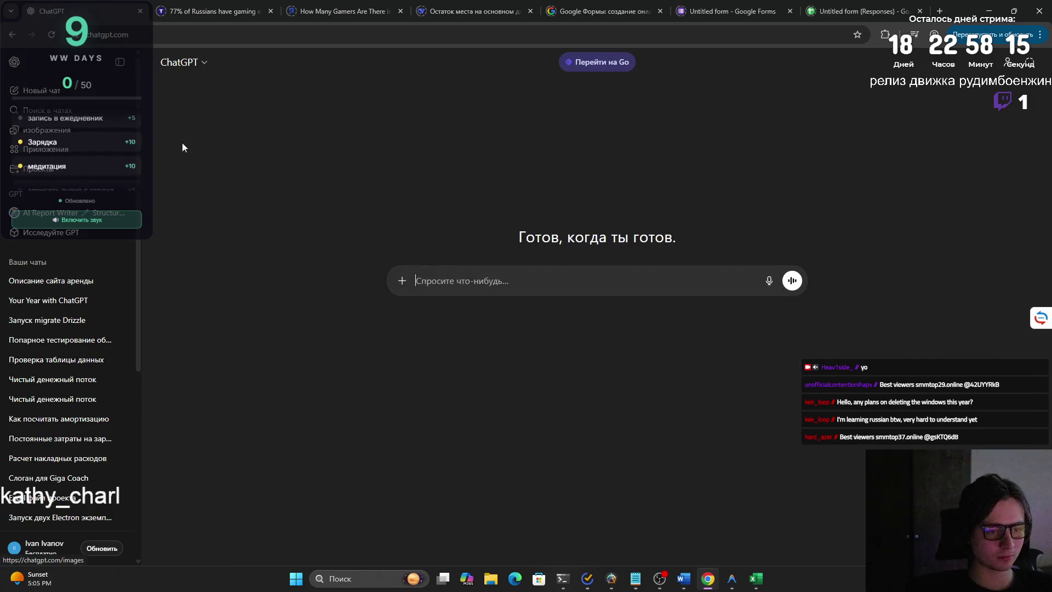
key("ctrl+v")
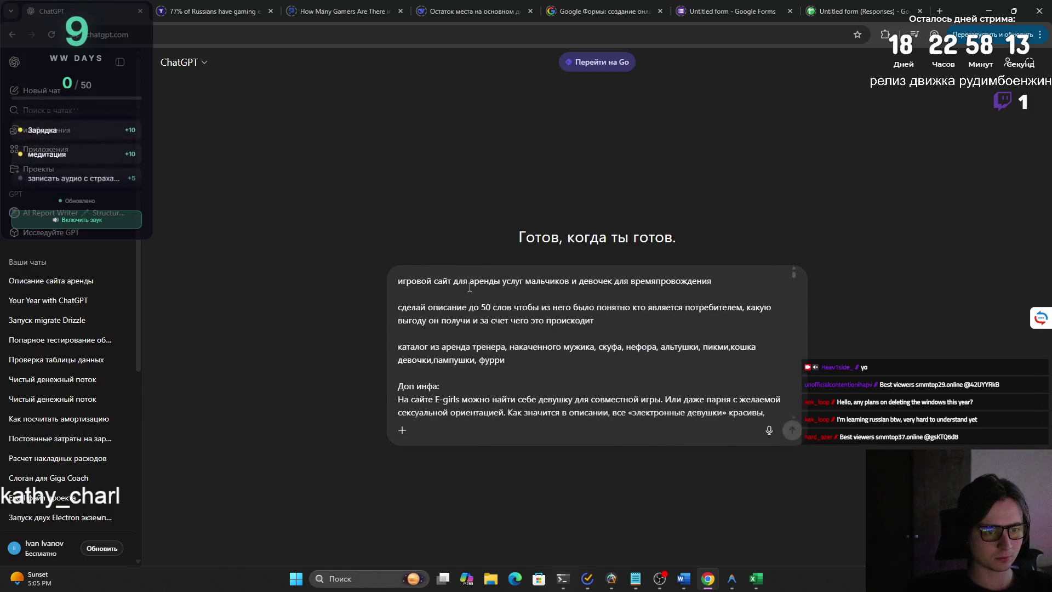
left_click_drag(795, 278, 797, 427)
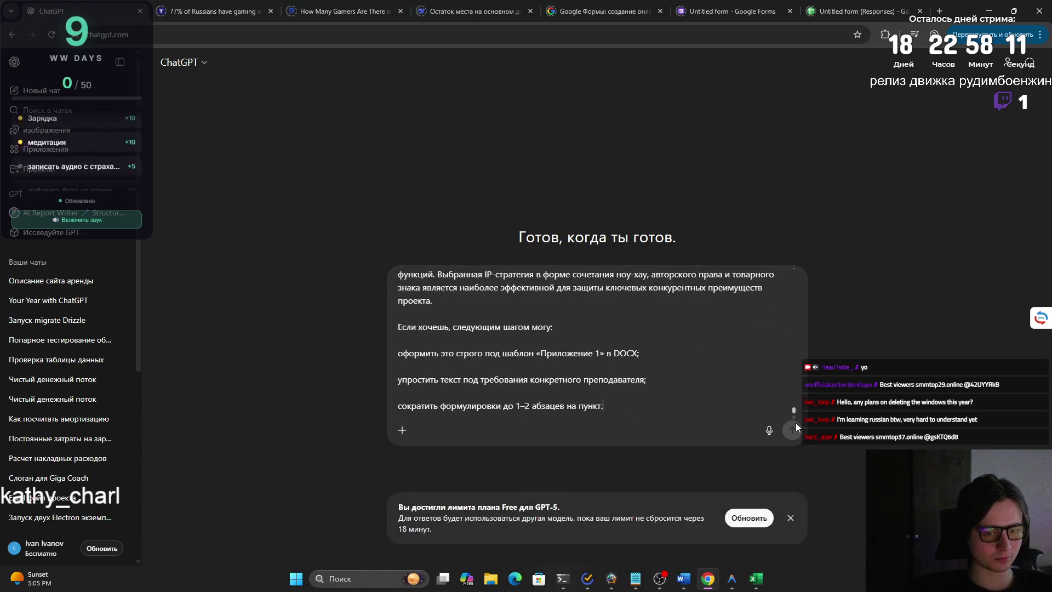
Bring up the add-files and tools list under the prompt box.
left_click(402, 430)
left_click(498, 417)
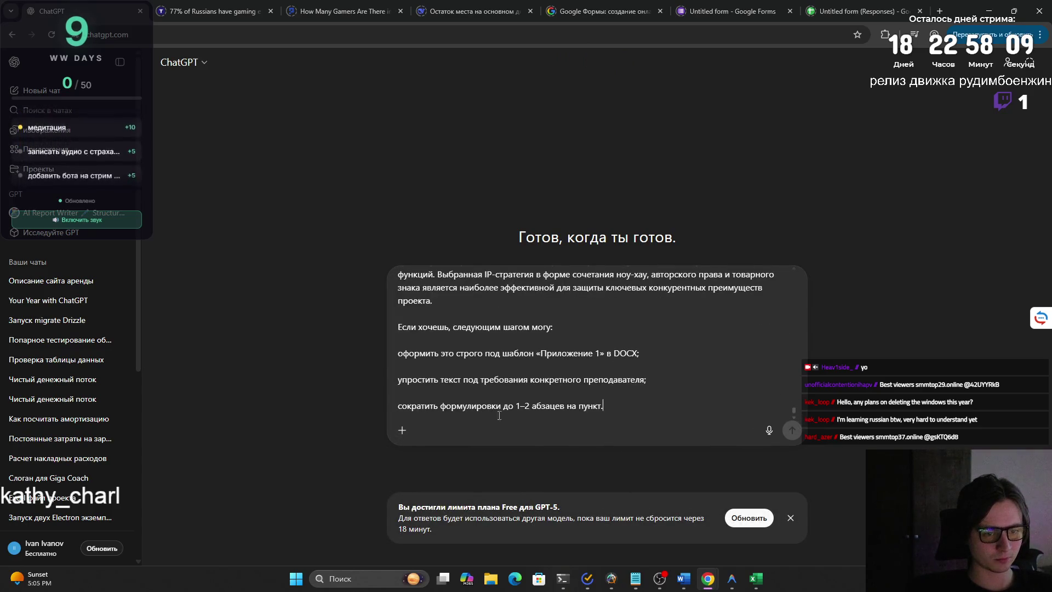
left_click(402, 429)
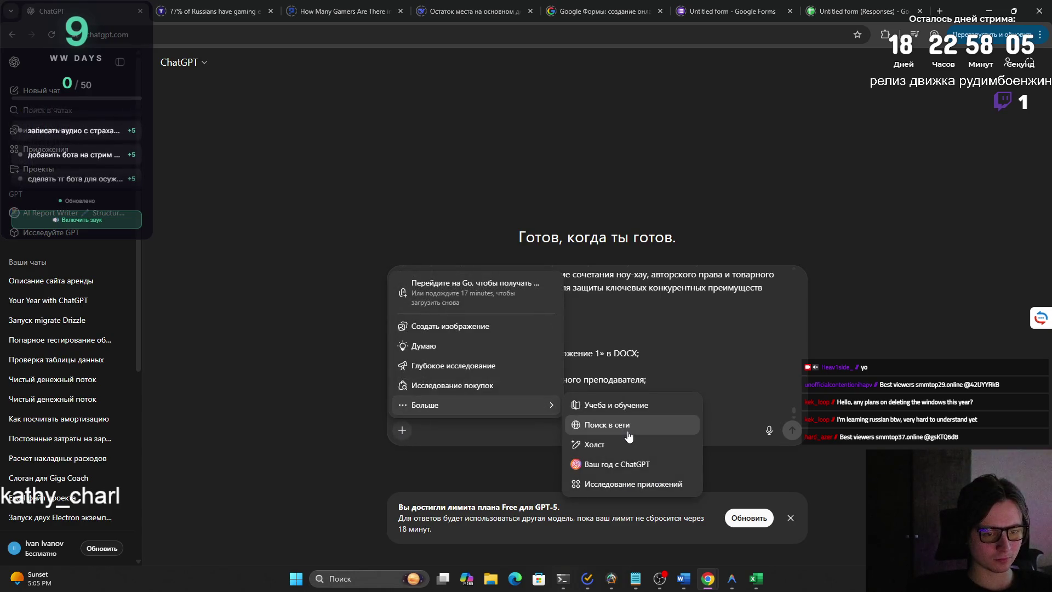
Trim the pasted prompt, removing the section 1, Формула разработки and Приложение 1 fragments.
left_click(612, 425)
scroll(622, 415, "up", 2)
scroll(616, 415, "up", 1)
scroll(615, 416, "up", 2)
scroll(615, 417, "up", 1)
scroll(608, 420, "down", 5)
scroll(604, 423, "down", 2)
scroll(604, 423, "down", 2)
scroll(575, 411, "up", 4)
scroll(510, 394, "up", 3)
scroll(432, 375, "up", 2)
scroll(433, 374, "up", 2)
scroll(428, 374, "up", 2)
scroll(423, 372, "up", 2)
scroll(418, 372, "up", 2)
scroll(419, 371, "up", 2)
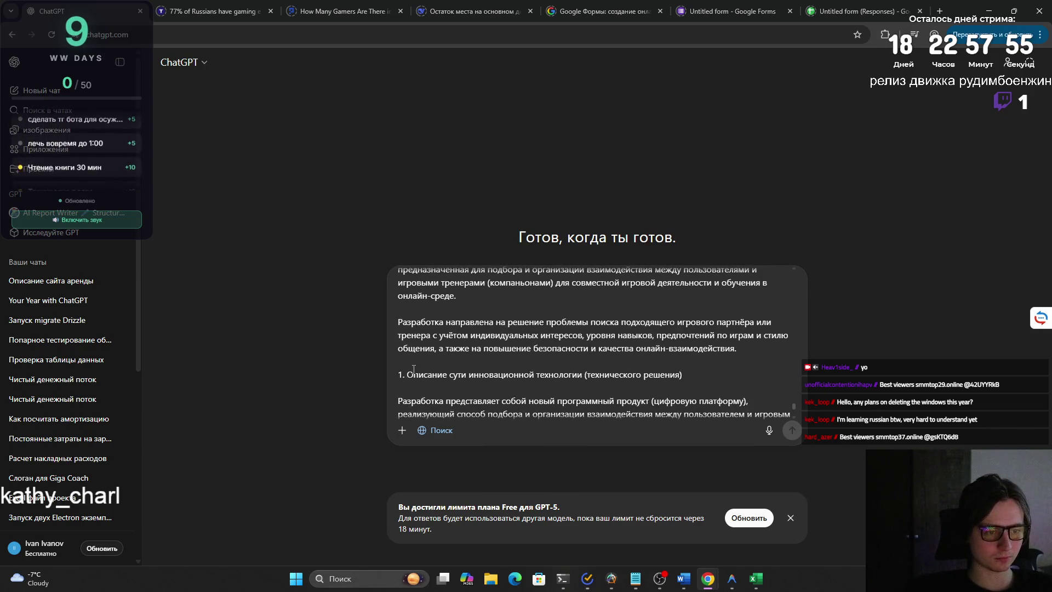
left_click(404, 367, "shift")
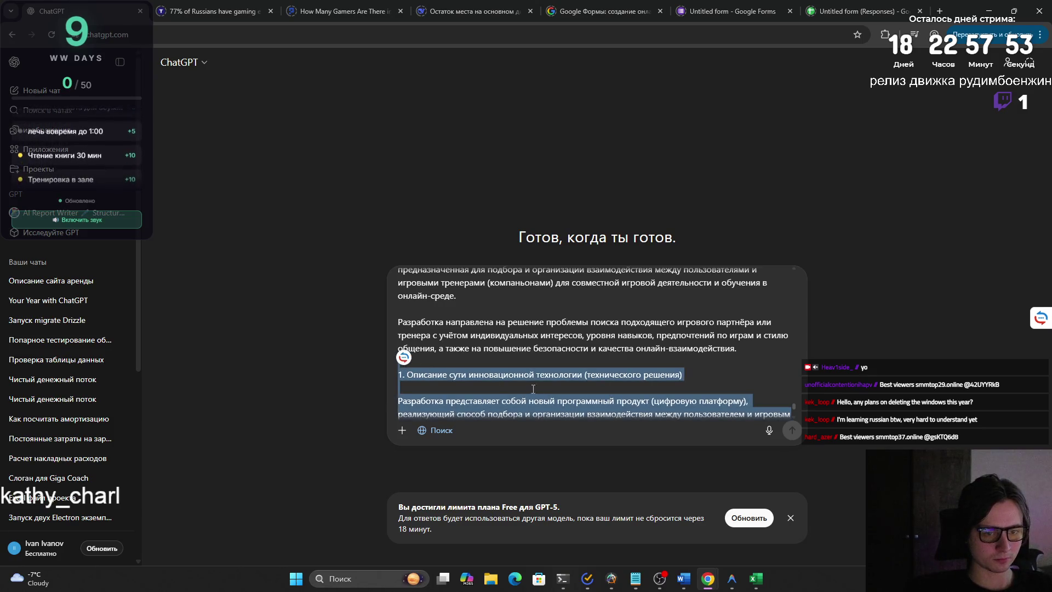
key("BackSpace")
scroll(526, 387, "down", 3)
scroll(516, 383, "down", 2)
scroll(516, 384, "up", 3)
left_click(472, 367, "shift")
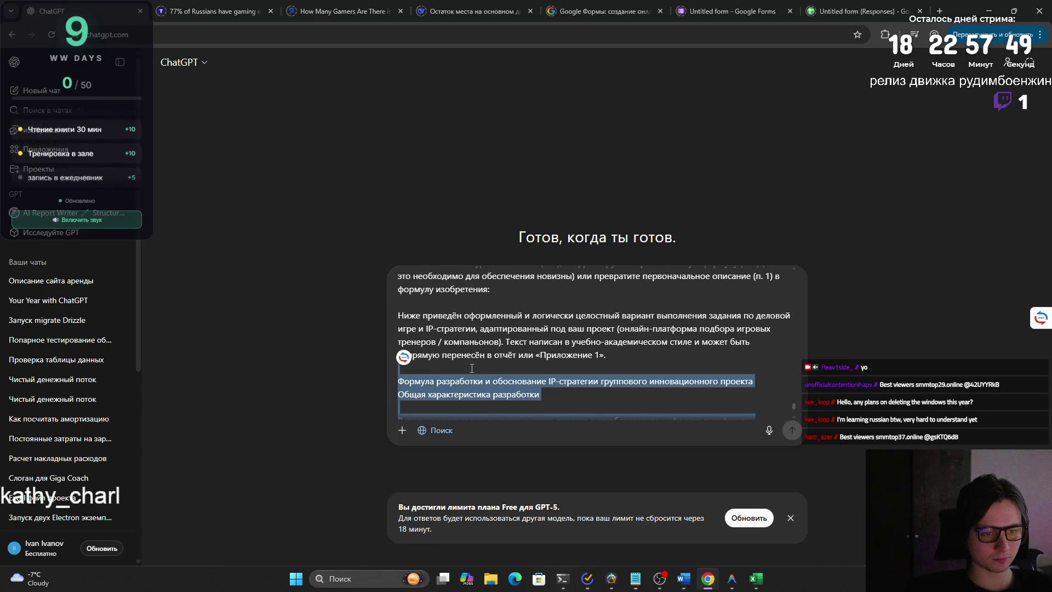
key("BackSpace")
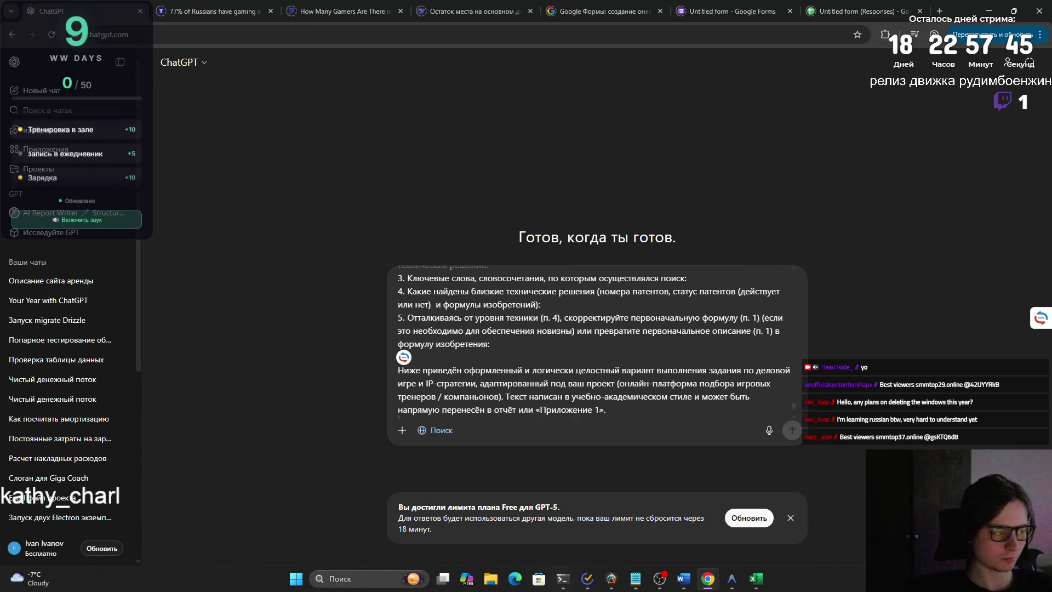
key("super")
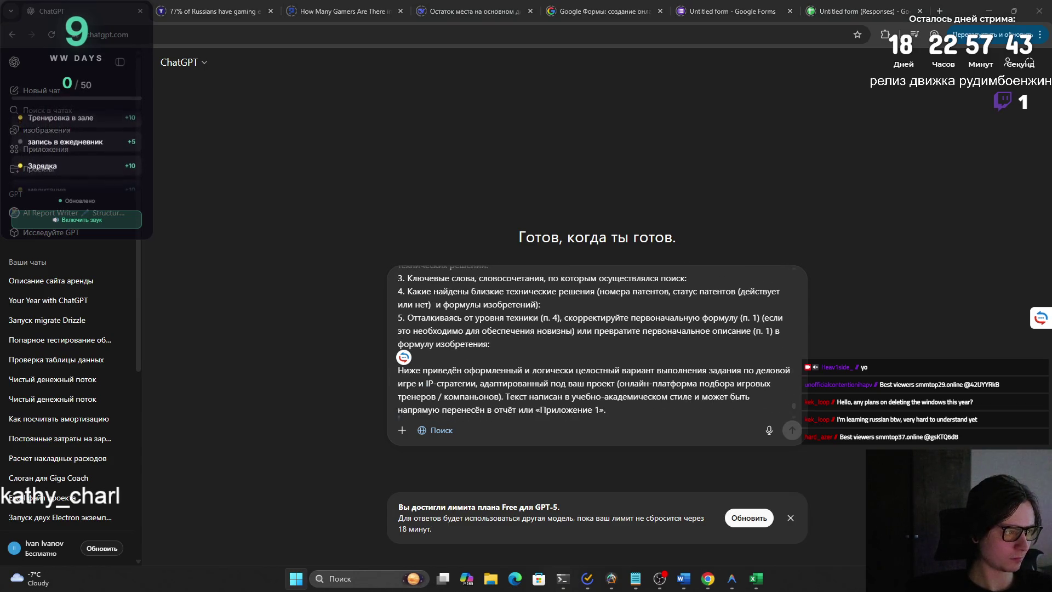
key("Return")
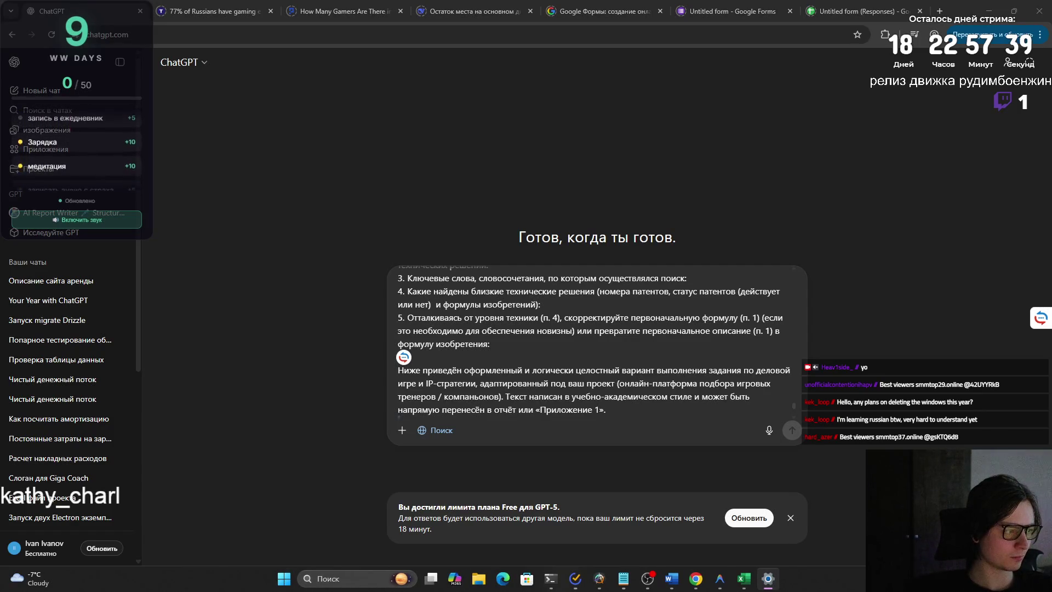
scroll(478, 360, "down", 1)
scroll(477, 363, "up", 1)
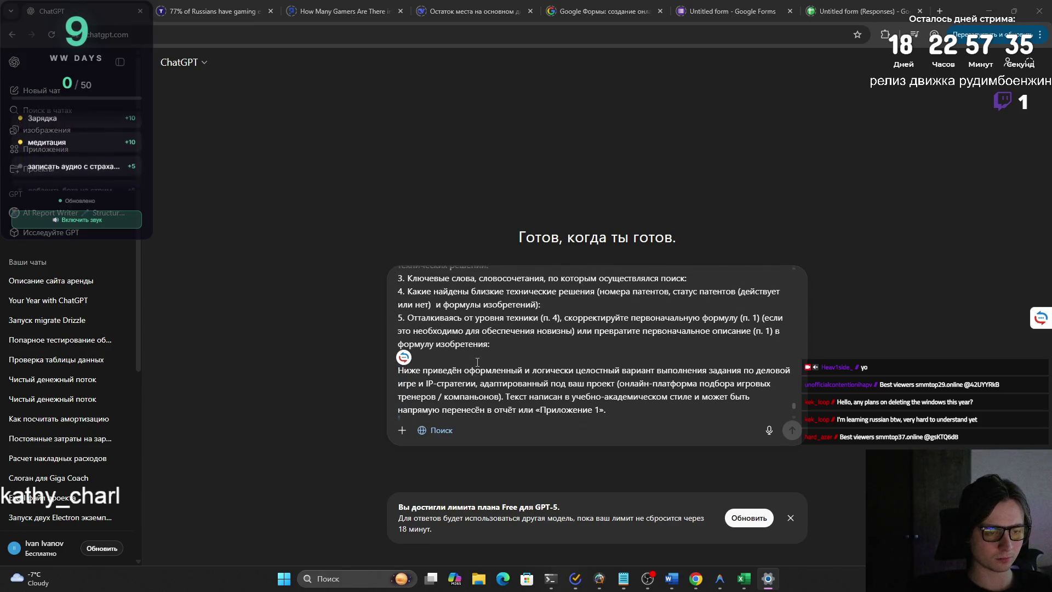
scroll(477, 362, "up", 1)
scroll(475, 363, "down", 2)
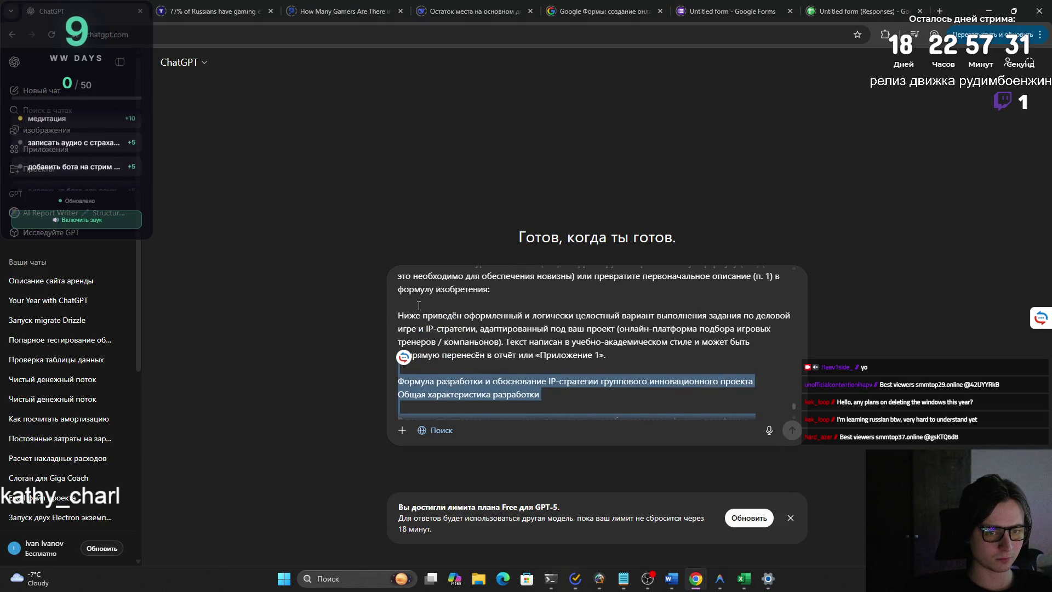
key("BackSpace")
left_click_drag(429, 393, 400, 339)
key("BackSpace")
left_click_drag(567, 393, 399, 393)
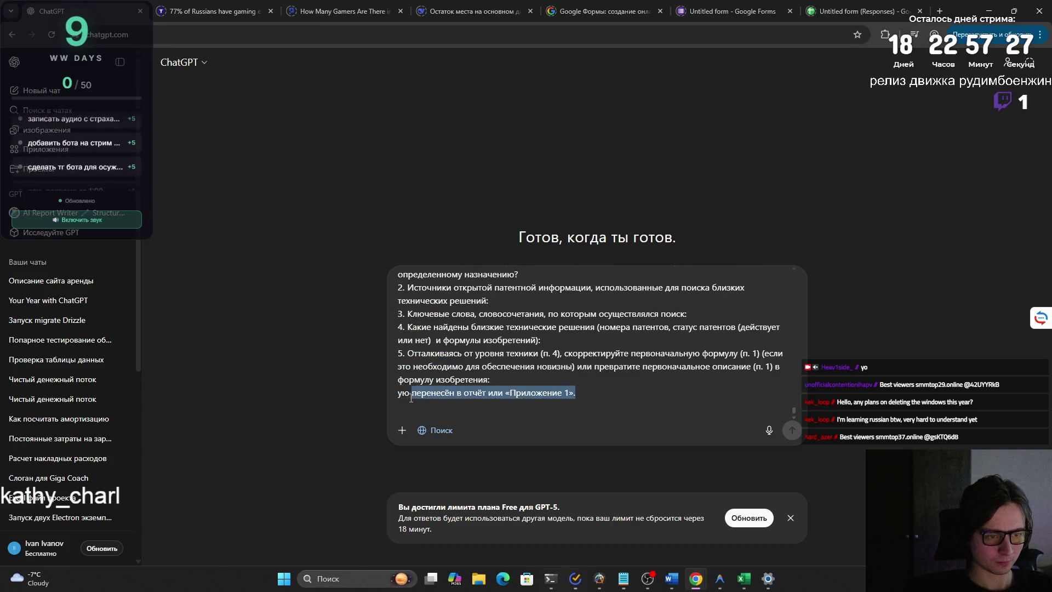
key("BackSpace")
key("BackSpace")
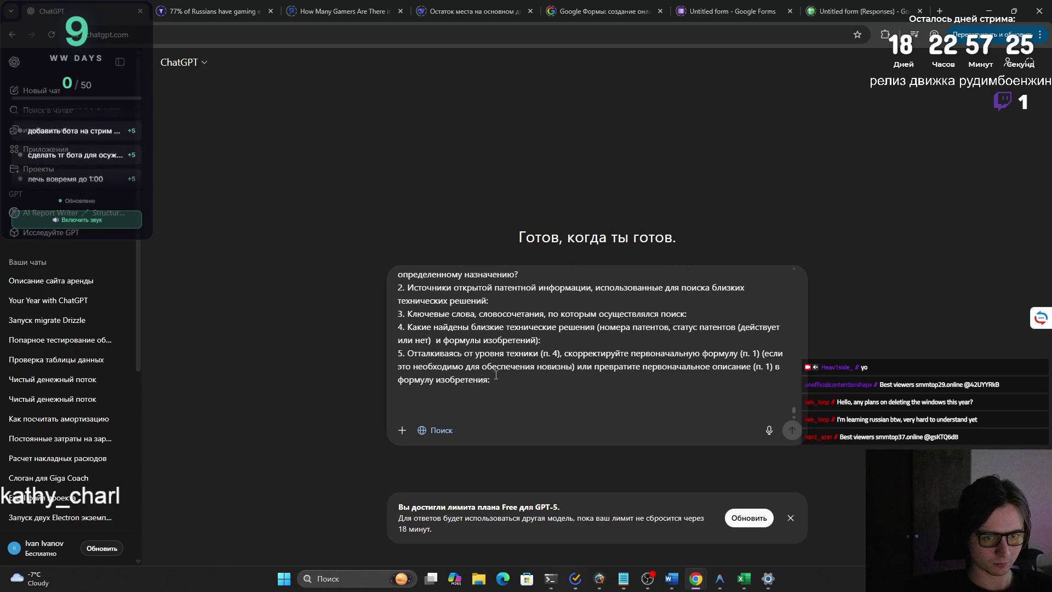
scroll(409, 326, "up", 2)
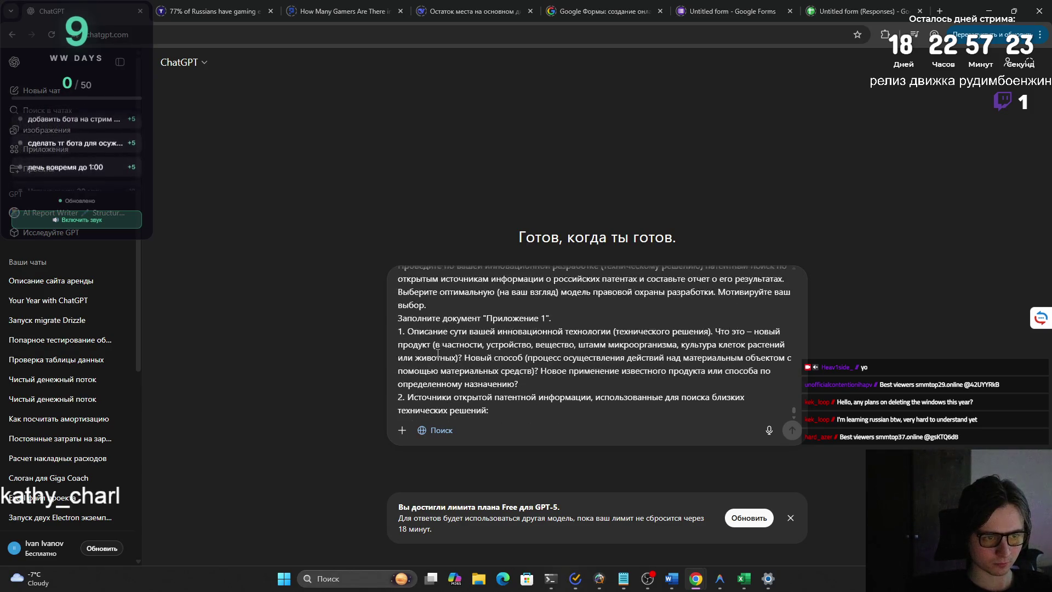
scroll(439, 361, "up", 2)
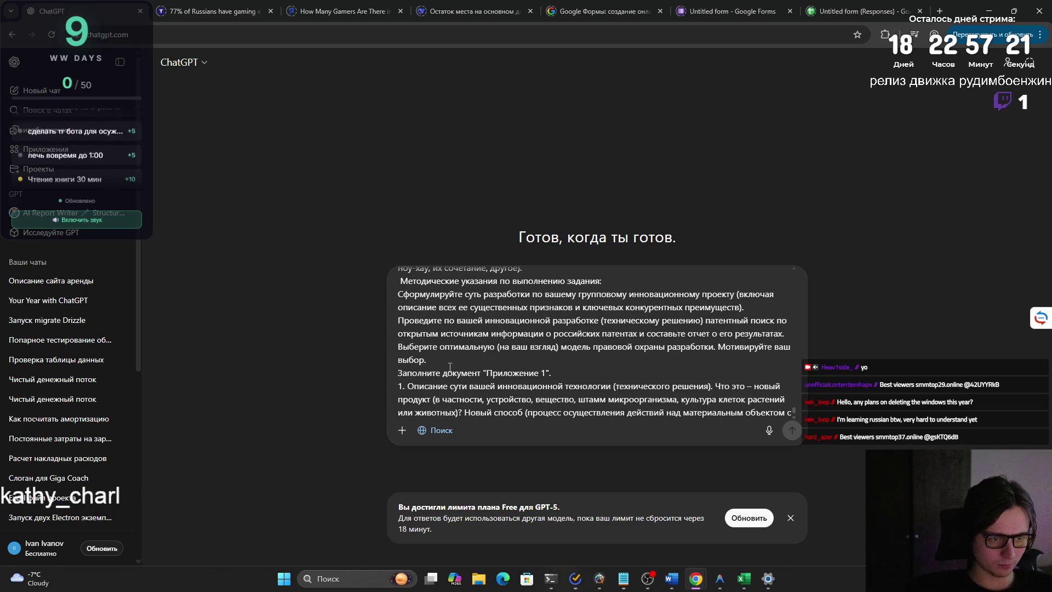
Remove the extra offer lines, the Если потребуется closing and the repeated patent question list.
key("ctrl+z")
key("ctrl+z")
scroll(447, 370, "up", 2)
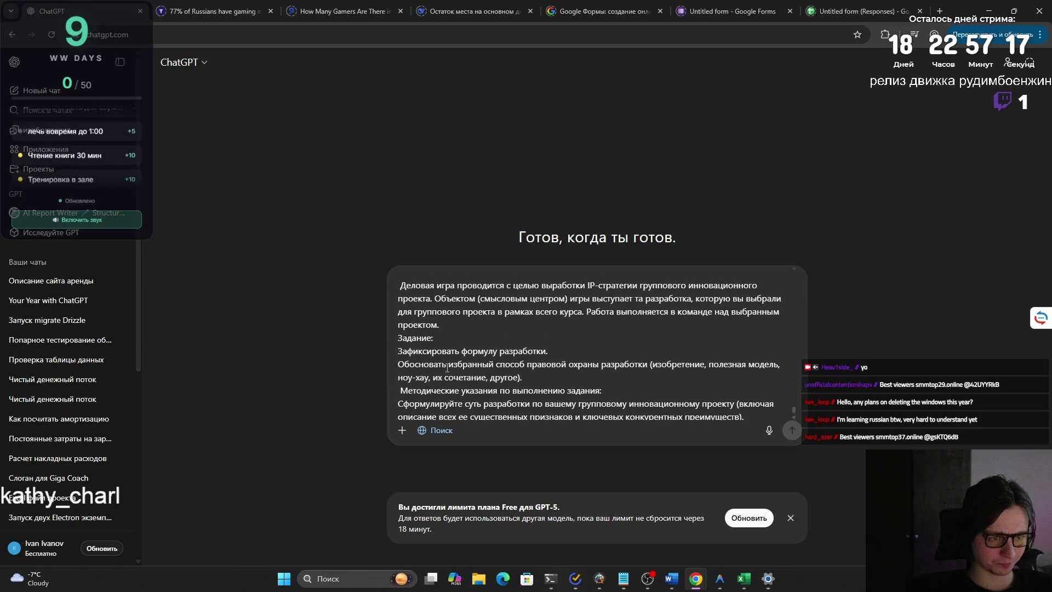
scroll(446, 365, "up", 2)
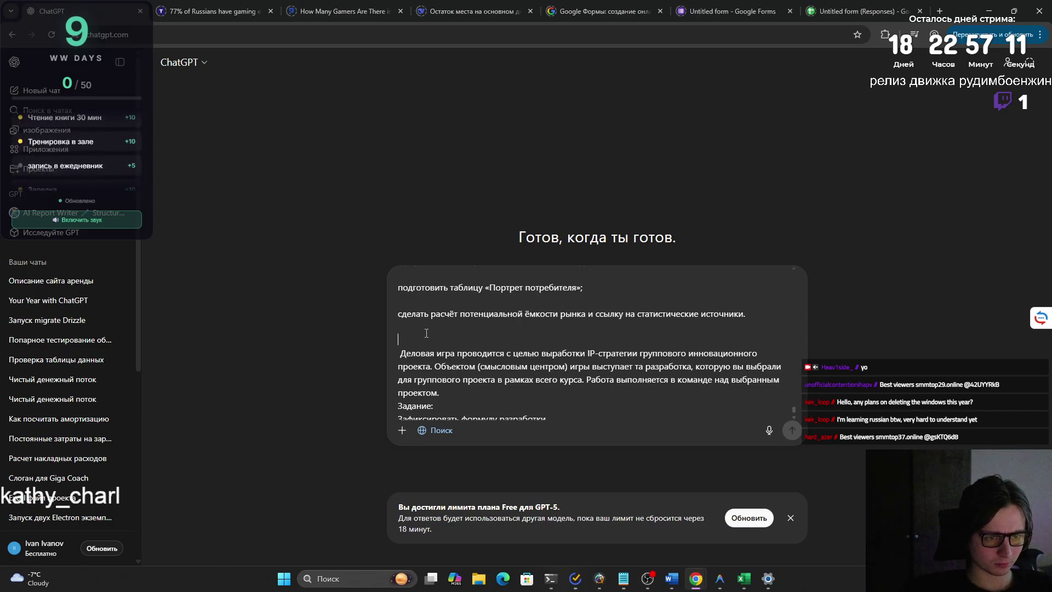
scroll(426, 332, "up", 2)
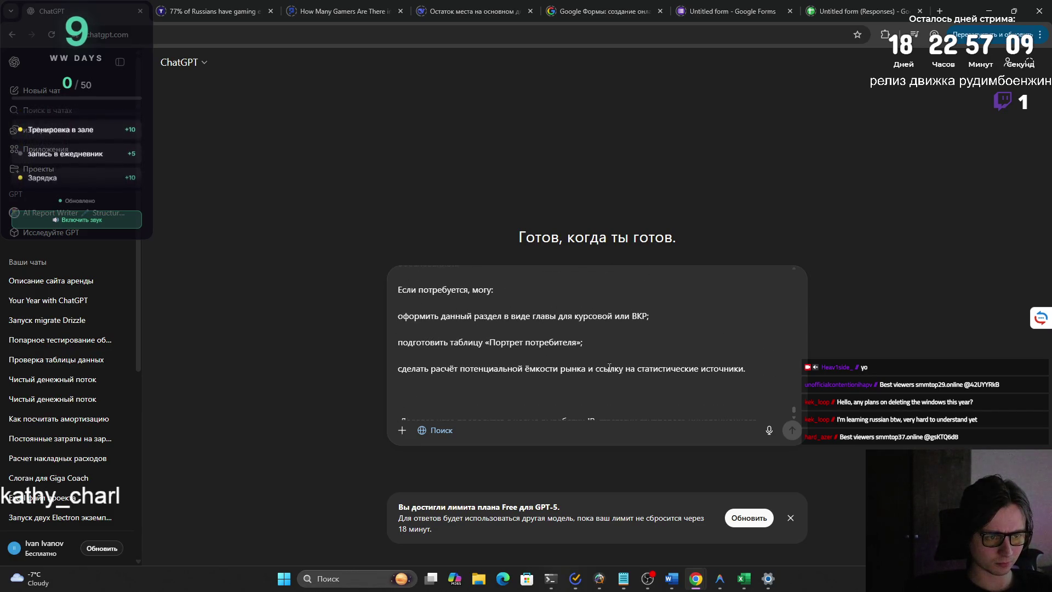
left_click_drag(748, 370, 397, 341)
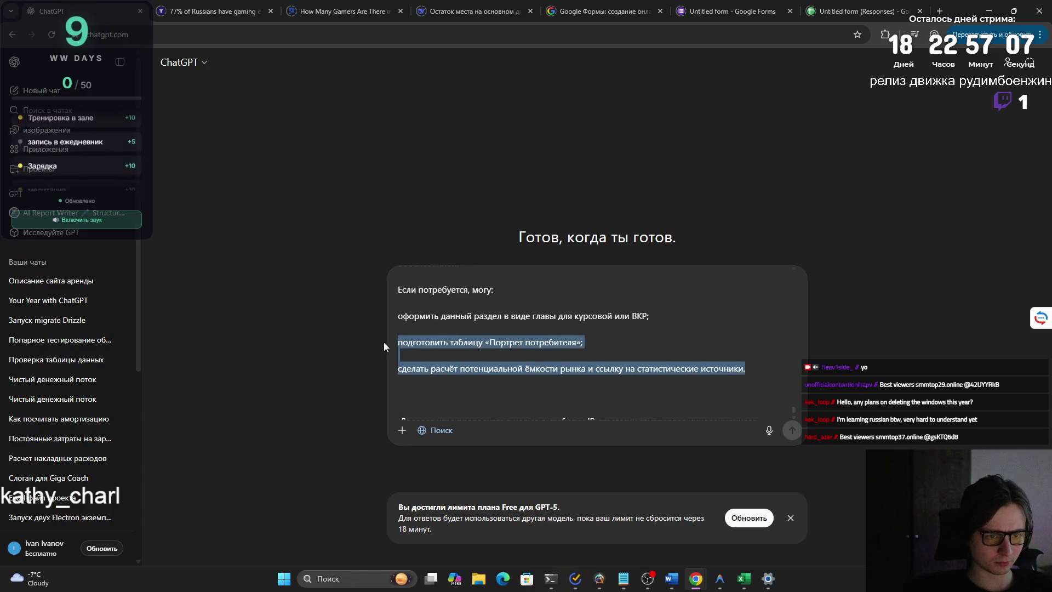
key("BackSpace")
scroll(397, 342, "up", 2)
scroll(428, 370, "up", 1)
left_click(449, 387, "shift")
key("BackSpace")
scroll(449, 387, "up", 5)
scroll(792, 410, "down", 4)
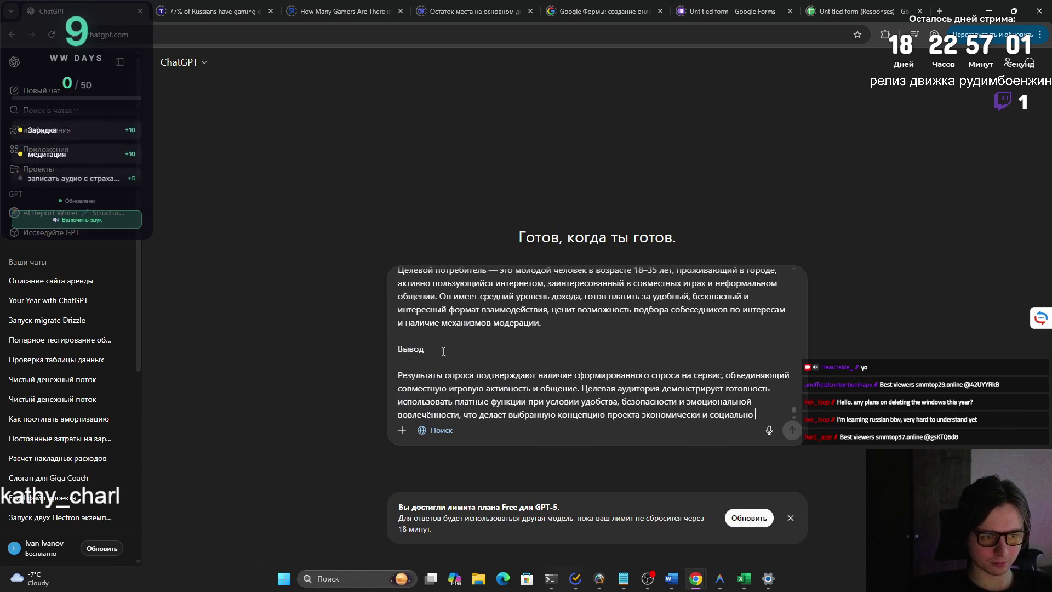
scroll(440, 357, "down", 3)
scroll(439, 357, "down", 3)
key("ctrl+a")
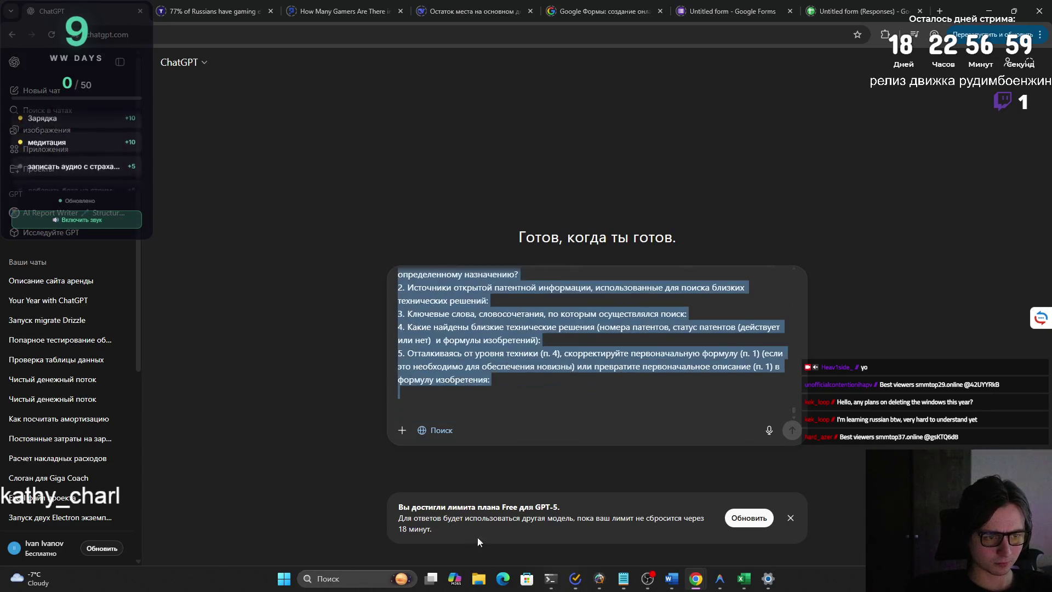
key("BackSpace")
key("BackSpace")
key("BackSpace")
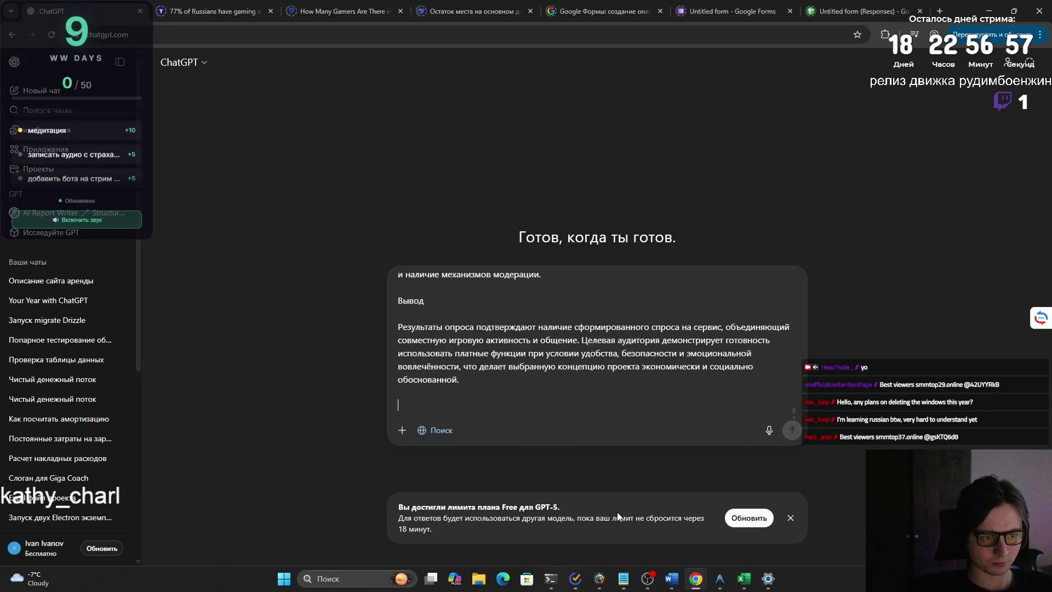
left_click_drag(792, 408, 776, 262)
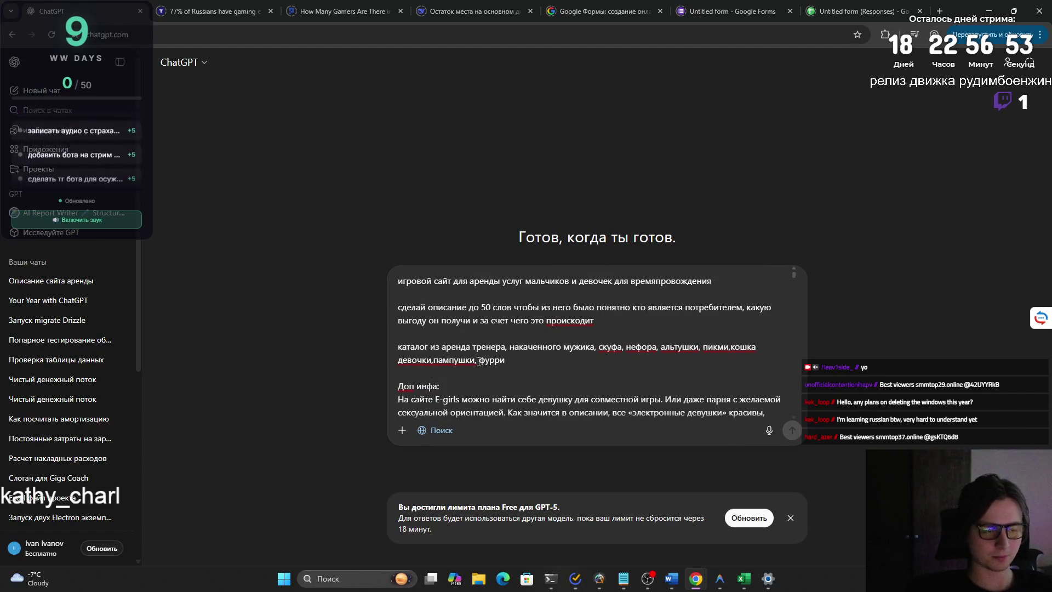
Cut the remaining project description prompt to the clipboard, leaving the message box empty.
left_click(399, 280)
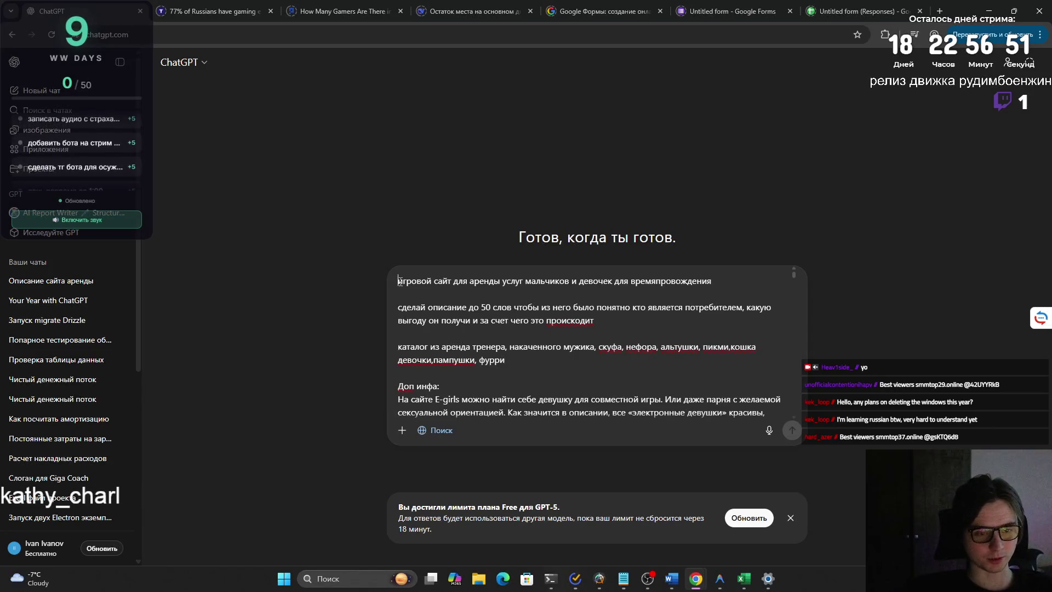
left_click_drag(398, 280, 601, 373)
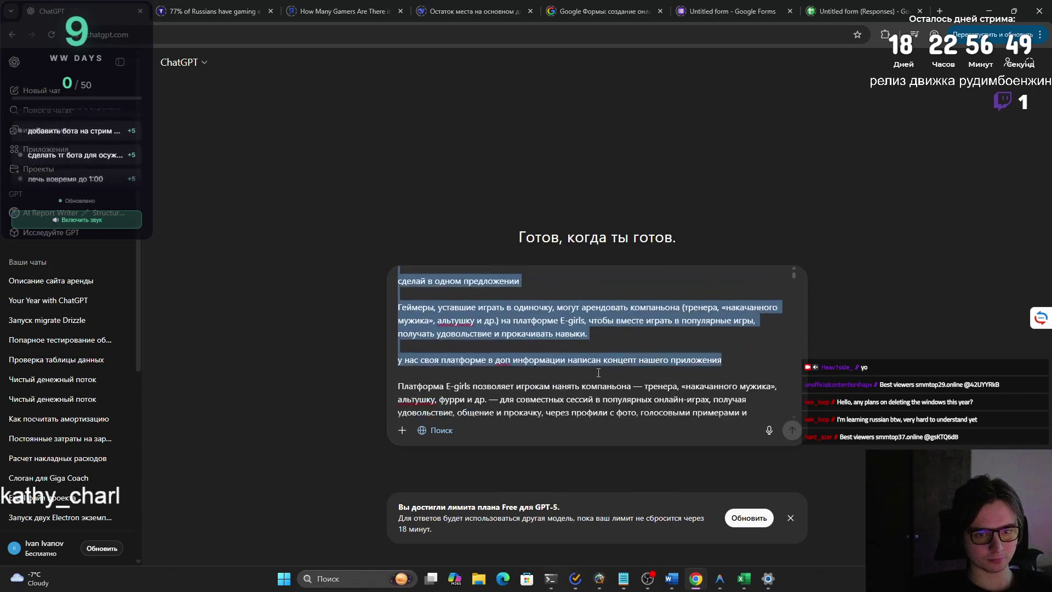
left_click(600, 372)
key("ctrl+a")
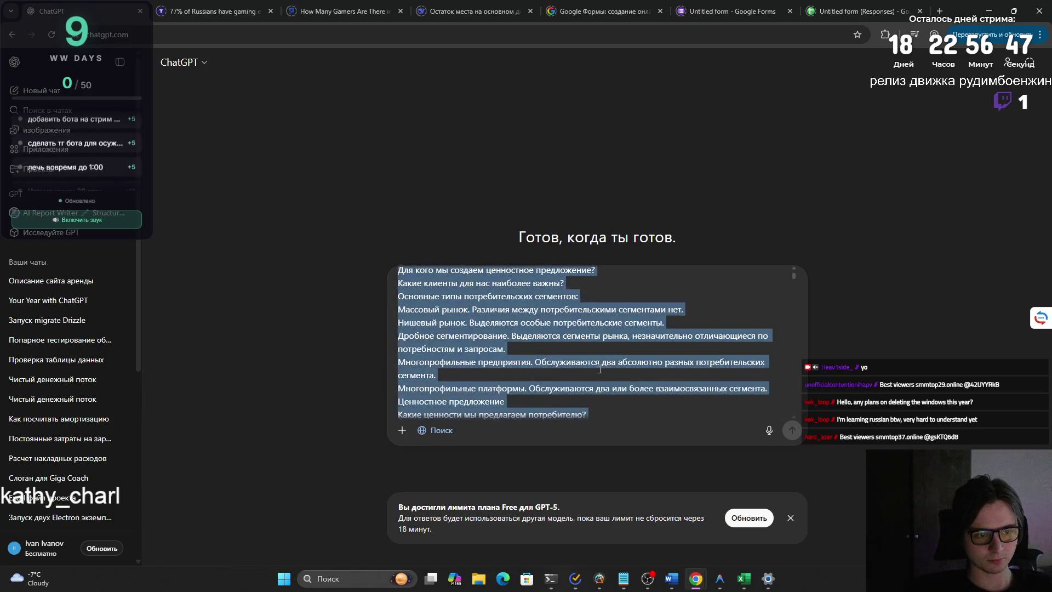
key("BackSpace")
key("ctrl+z")
key("BackSpace")
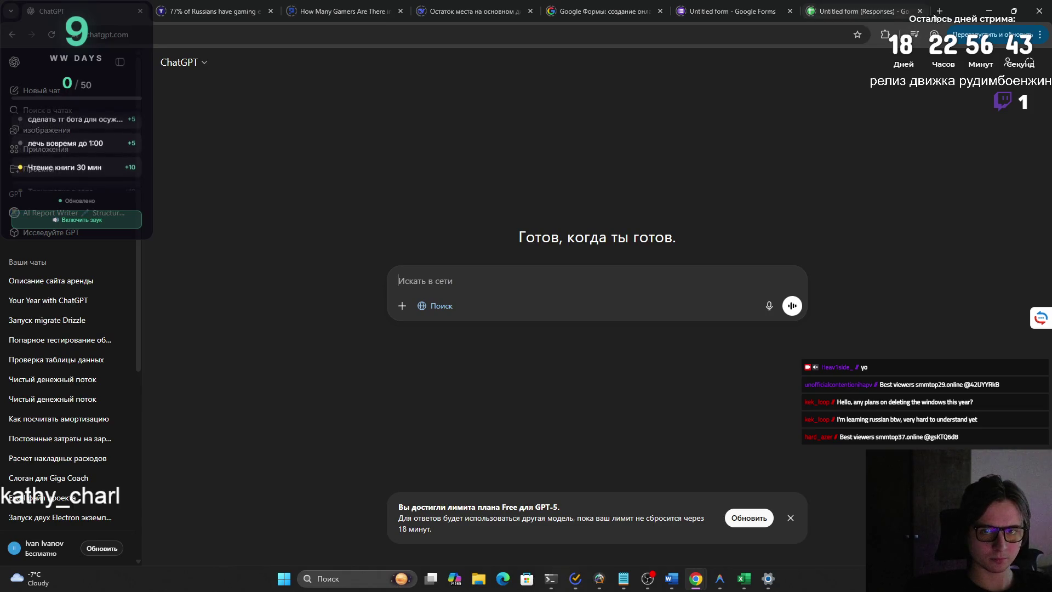
Load the Gemini app page in a new tab, reaching the unsupported-country landing page.
key("ctrl+t")
type("пу")
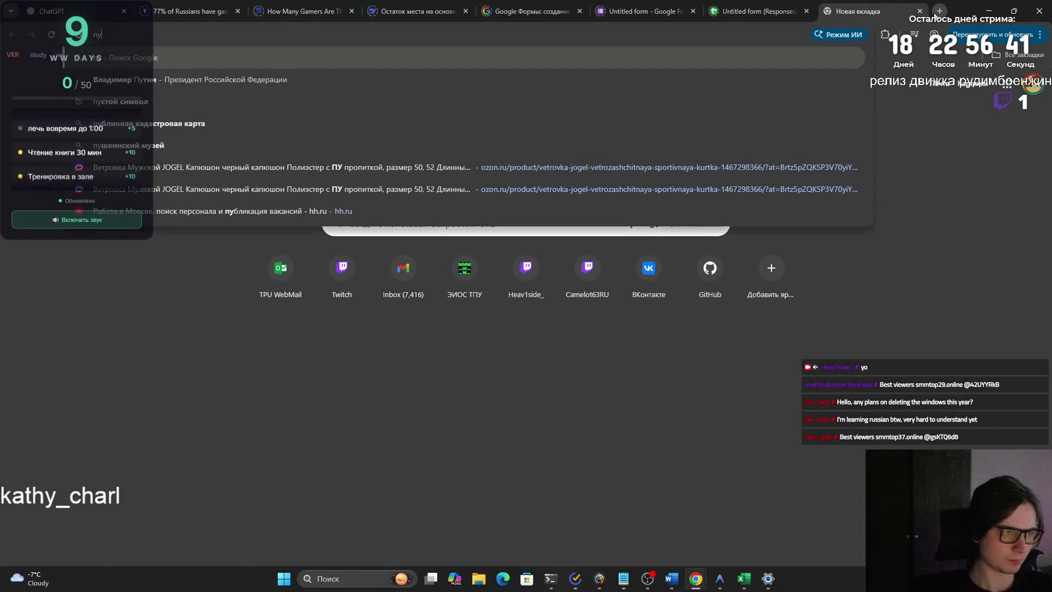
key("BackSpace")
type("gemini")
key("Down")
key("Down")
key("Down")
key("Down")
key("Down")
key("Return")
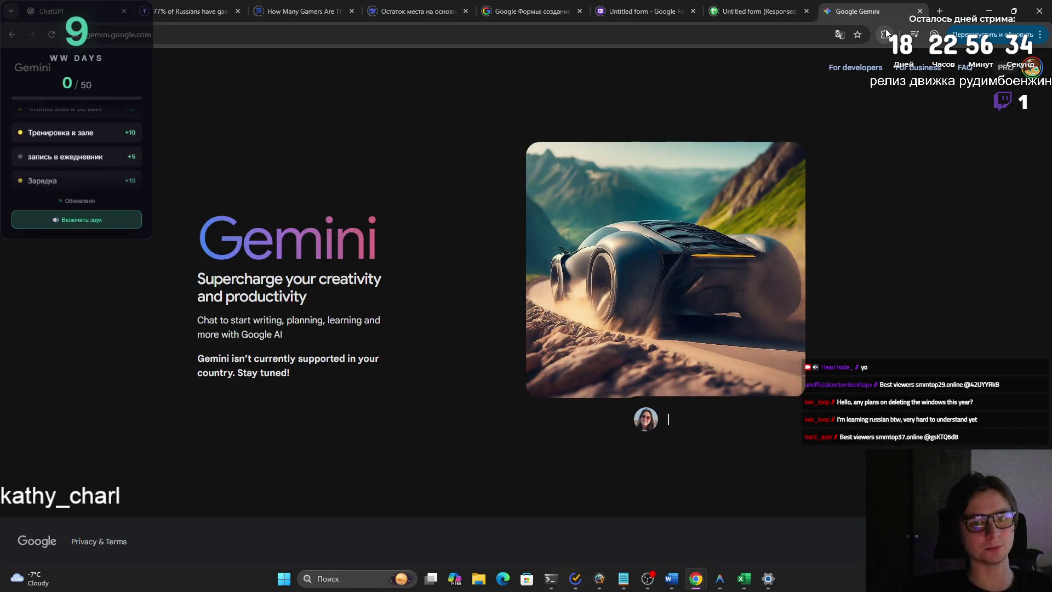
Connect Planet VPN from the extensions menu and reopen gemini.google.com/app in a fresh tab.
left_click(885, 34)
left_click(790, 225)
left_click(785, 319)
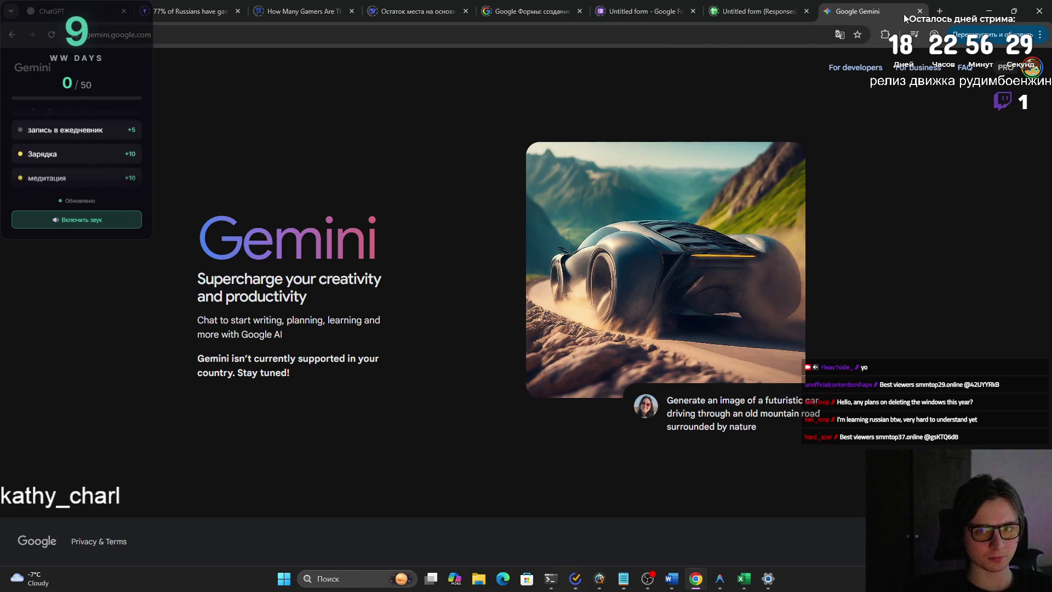
left_click(939, 11)
left_click(819, 11)
type("g")
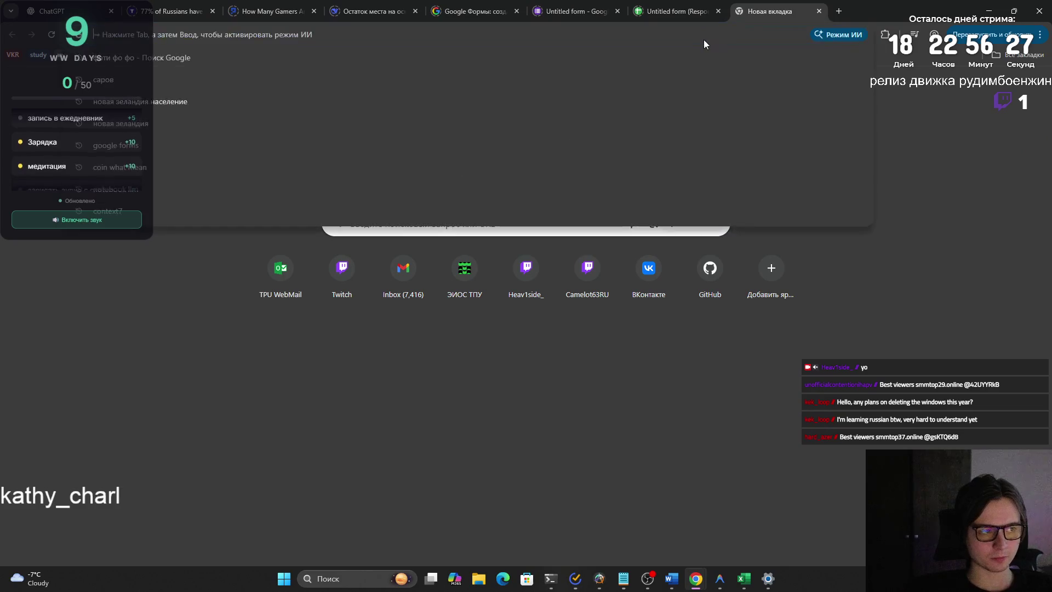
type("emini.google.com/app")
key("Return")
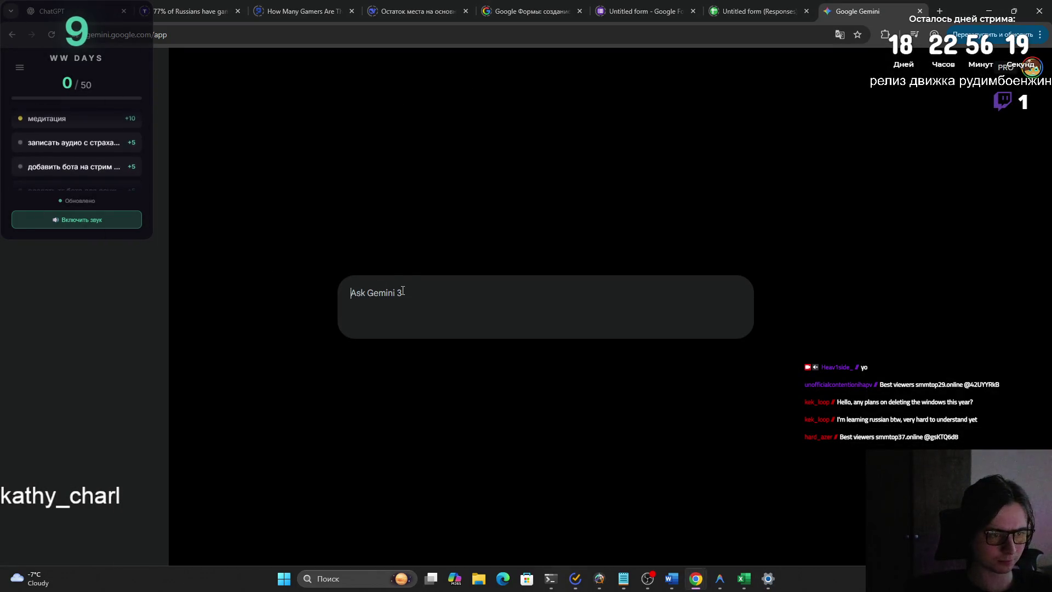
Enable Deep Research and paste the project description, adding blank lines for a heading above it.
left_click(457, 321)
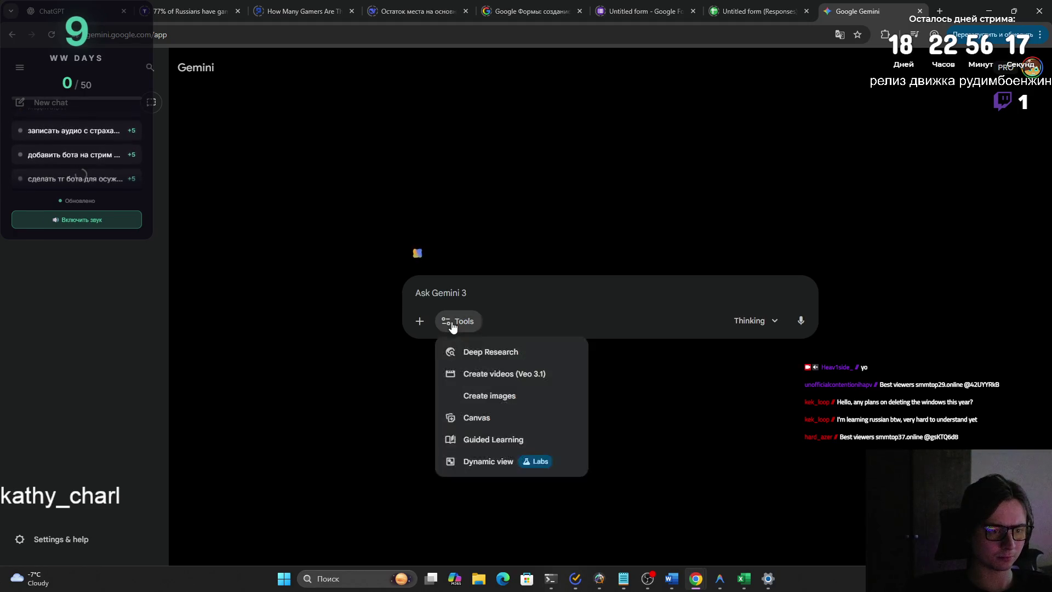
left_click(482, 354)
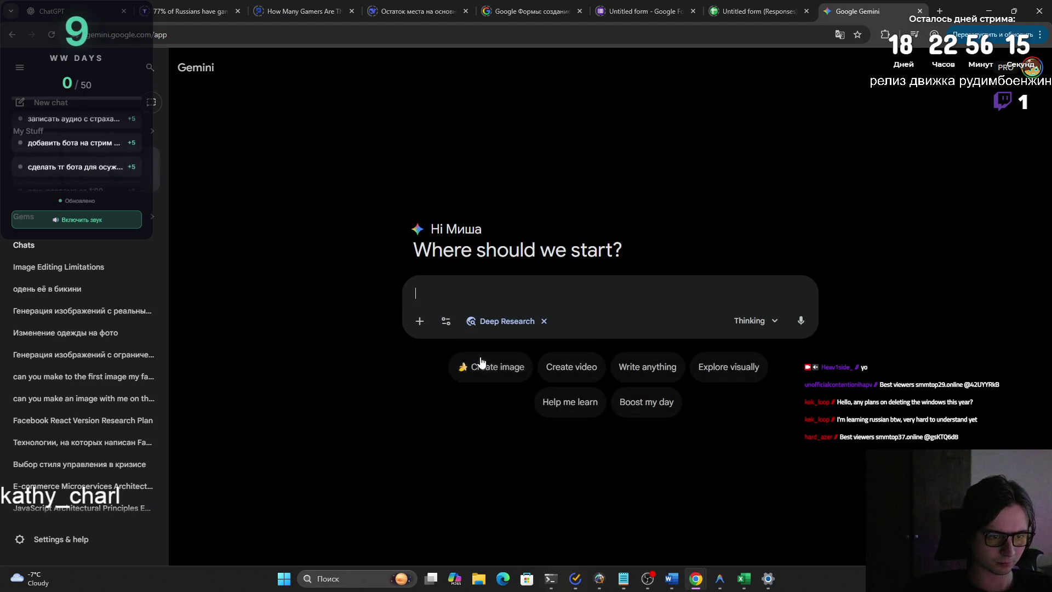
left_click(504, 338)
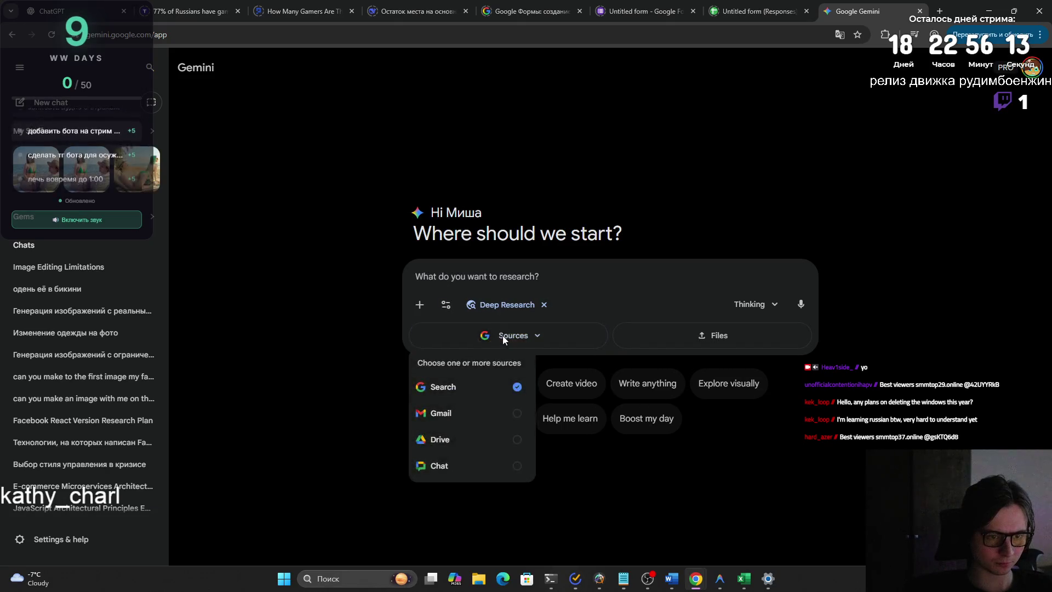
left_click(487, 275)
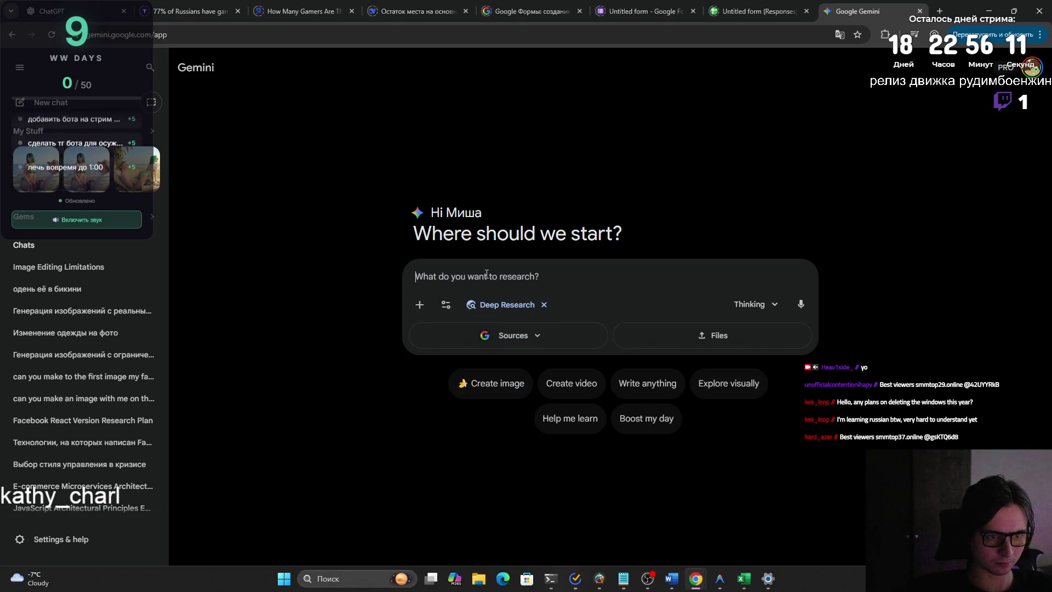
key("ctrl+v")
scroll(811, 308, "up", 5)
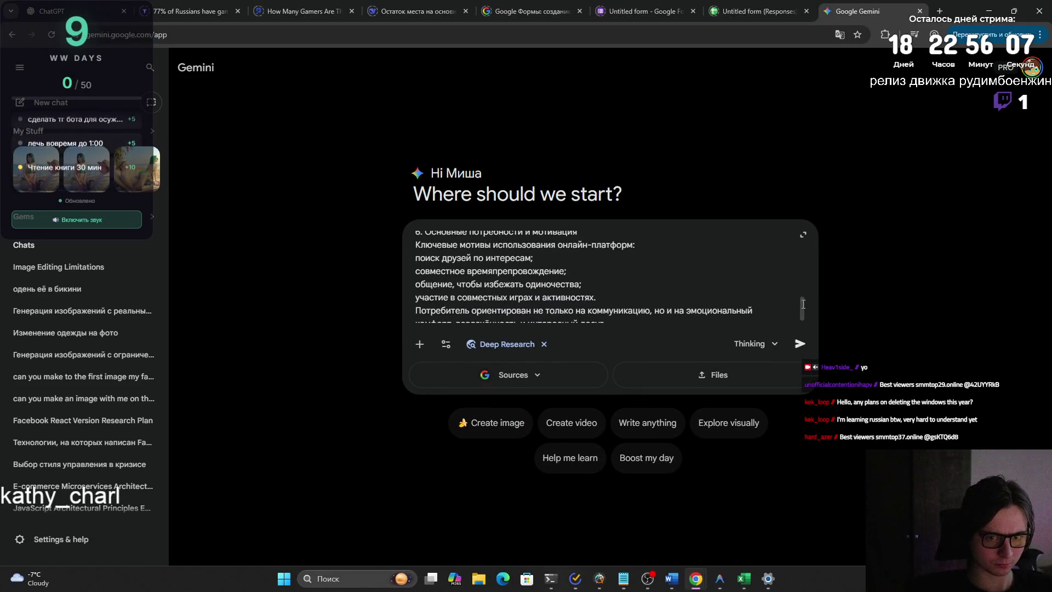
scroll(802, 308, "up", 10)
key("shift+Return")
key("shift+Return")
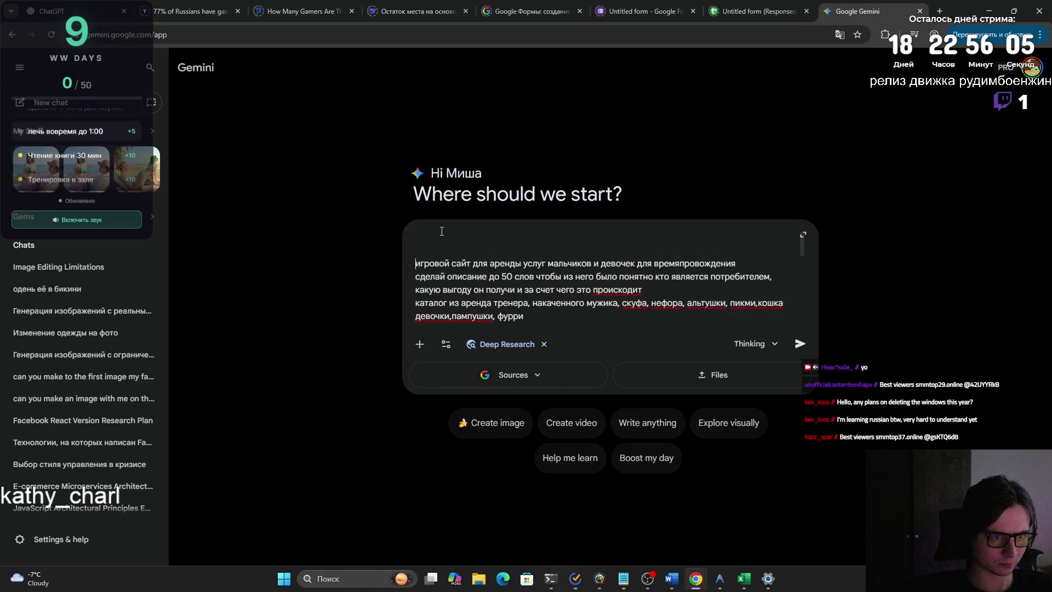
type("RКонте")
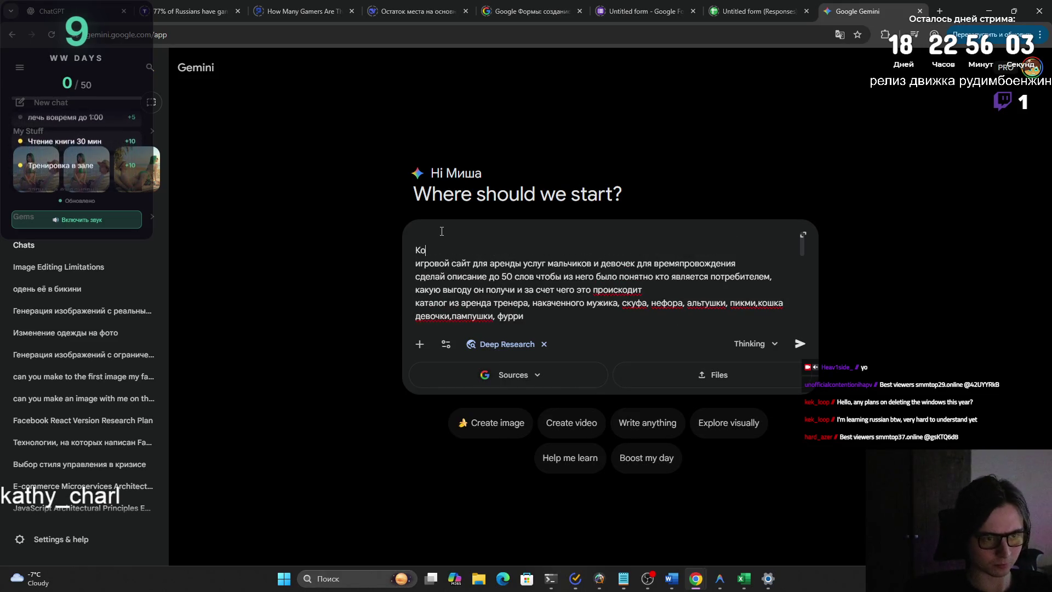
type("кст для")
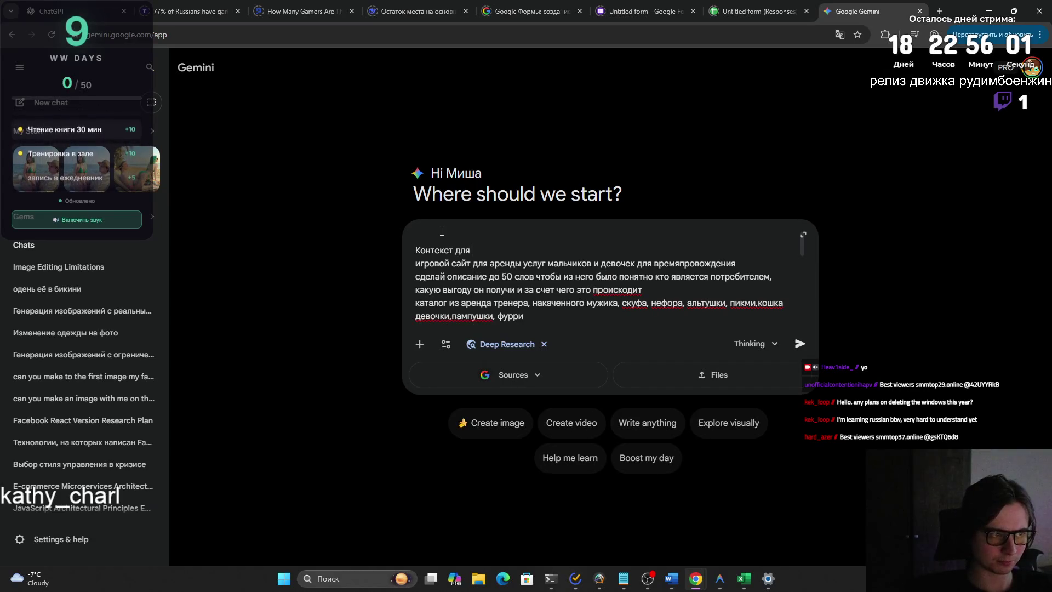
Edit the first line to read Контекст по нашему проекту, removing решение задачи.
key("ctrl+shift+s")
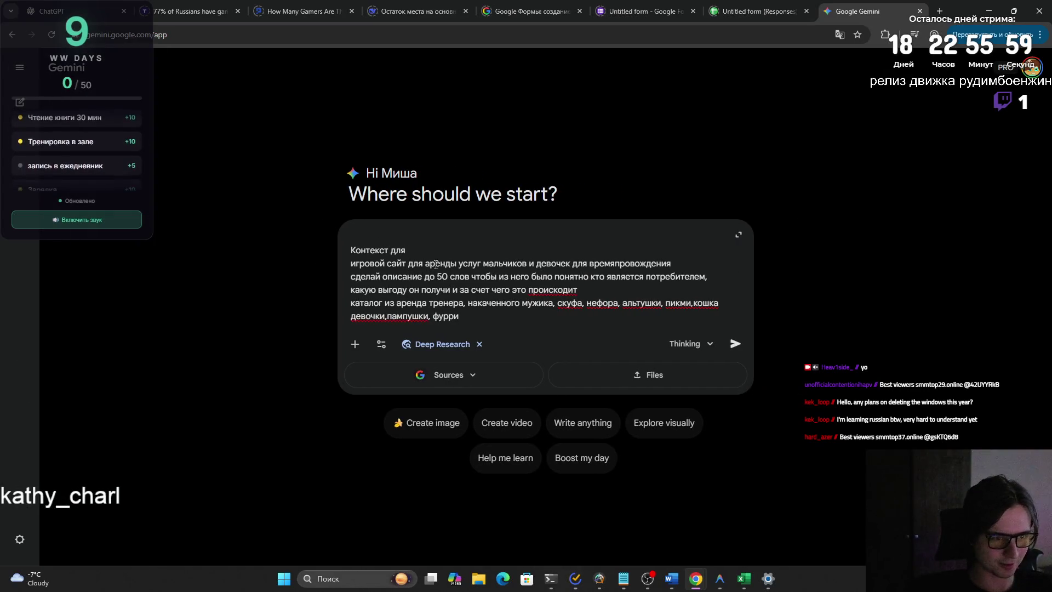
type("решение")
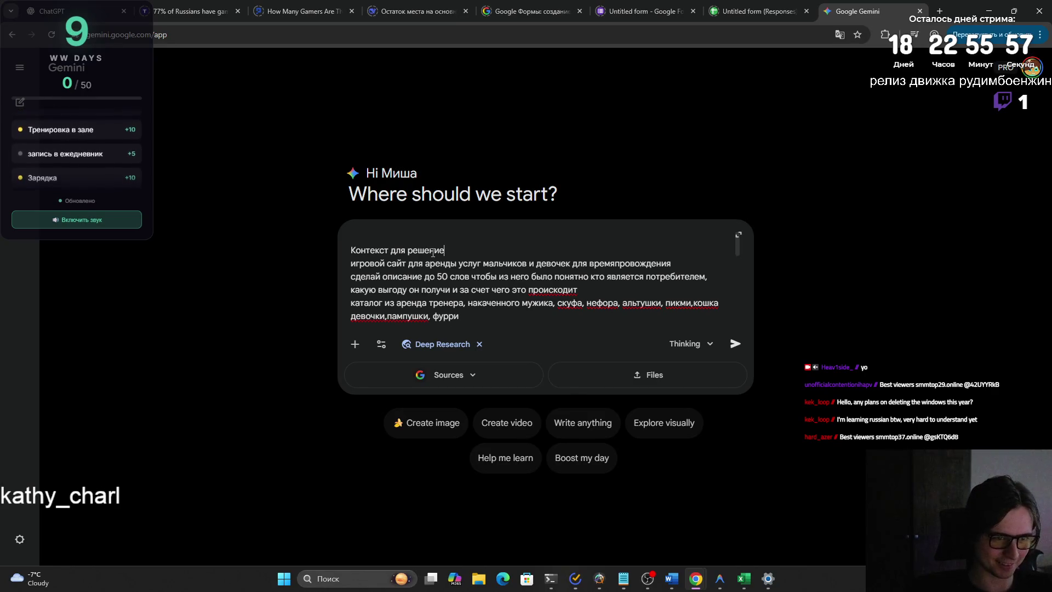
type(" задачи")
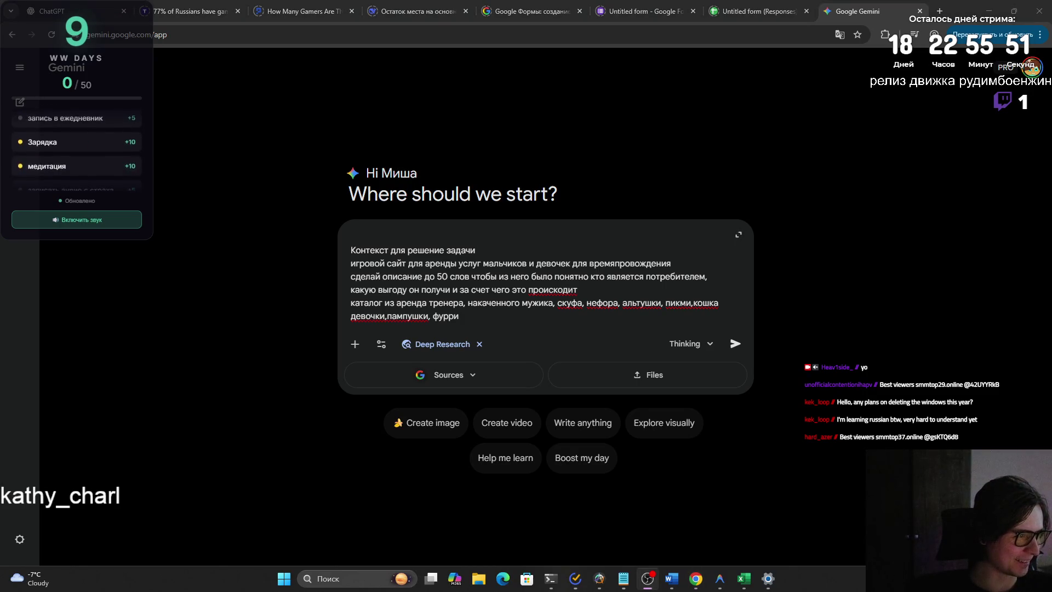
key("alt+Tab")
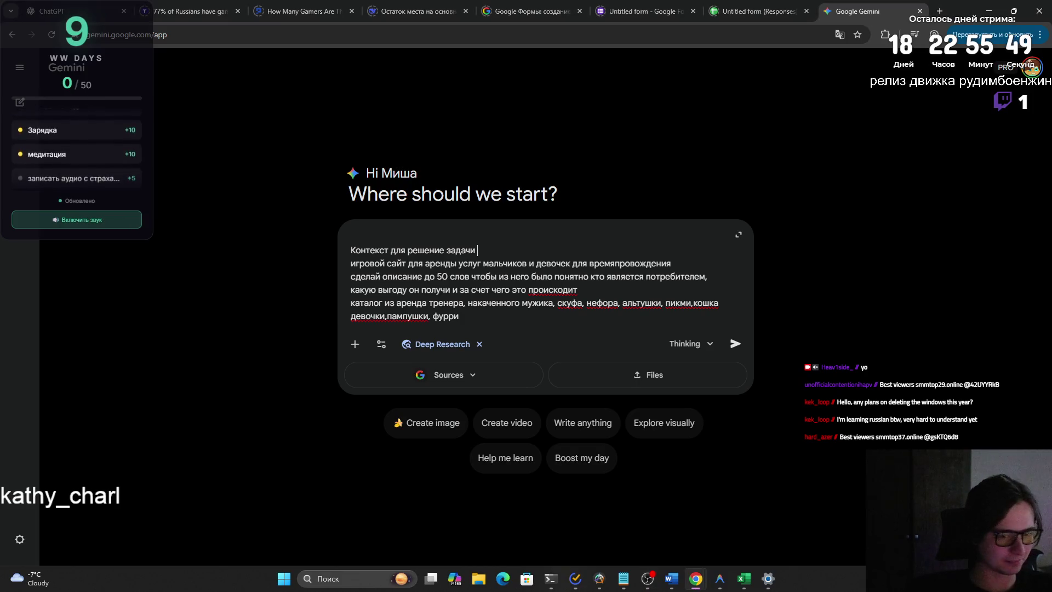
key("shift+Return")
key("shift+Return")
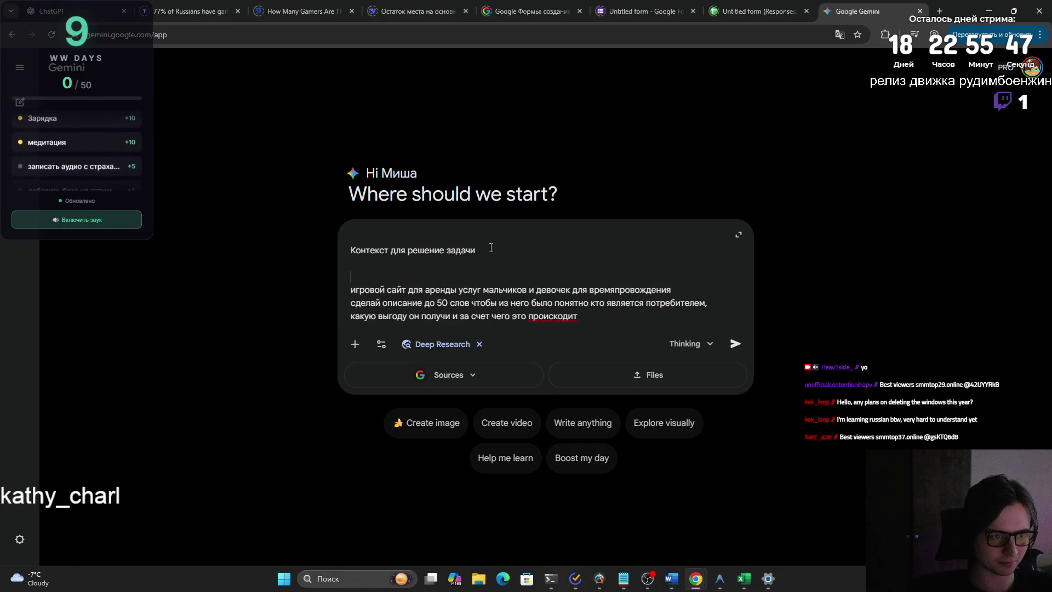
key("ctrl+v")
left_click(491, 247)
key("Delete")
key("Delete")
key("ctrl+shift+Left")
key("ctrl+shift+Left")
key("BackSpace")
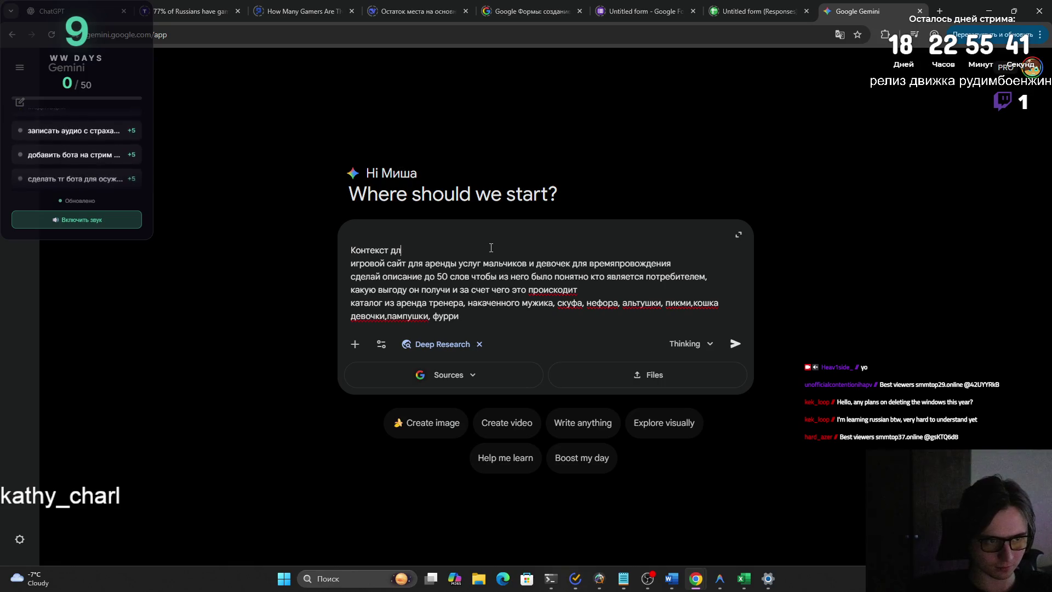
type("о нашему проек")
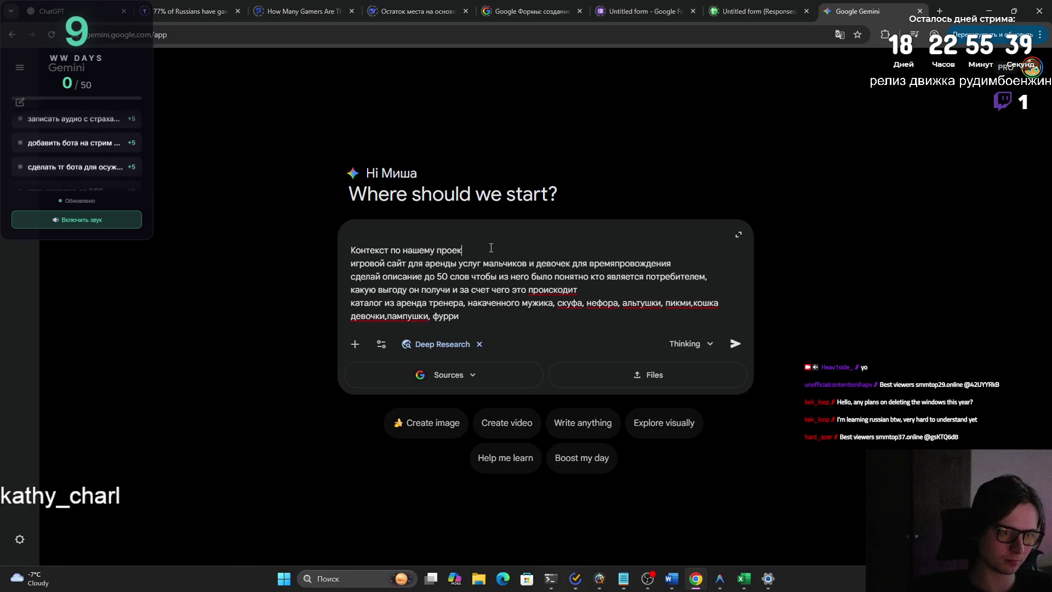
Insert blank lines above the heading and bring up the open-windows list.
left_click(513, 241)
key("shift+Return")
key("shift+Return")
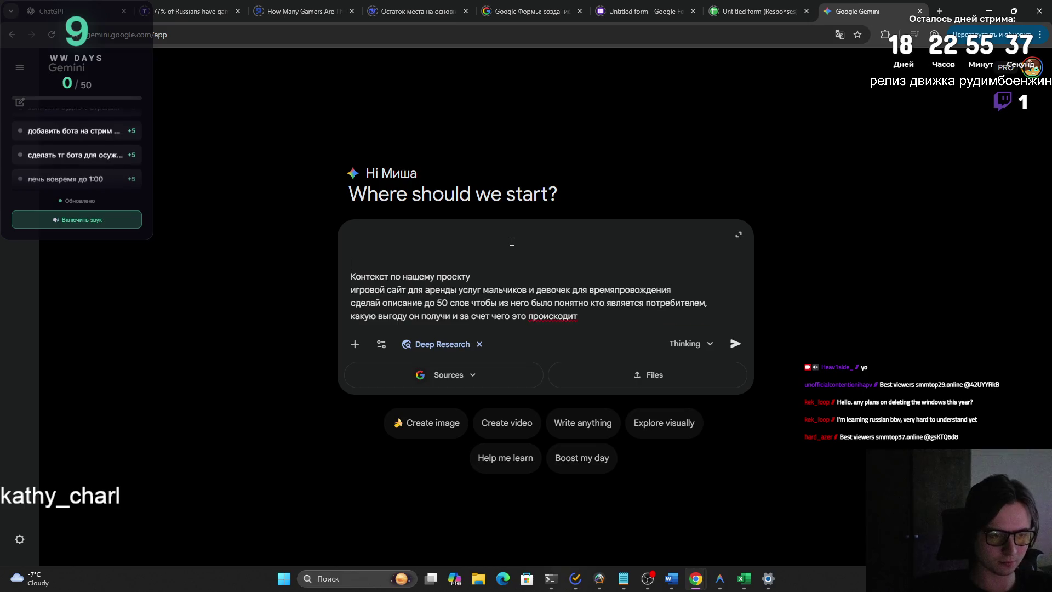
key("alt+Tab")
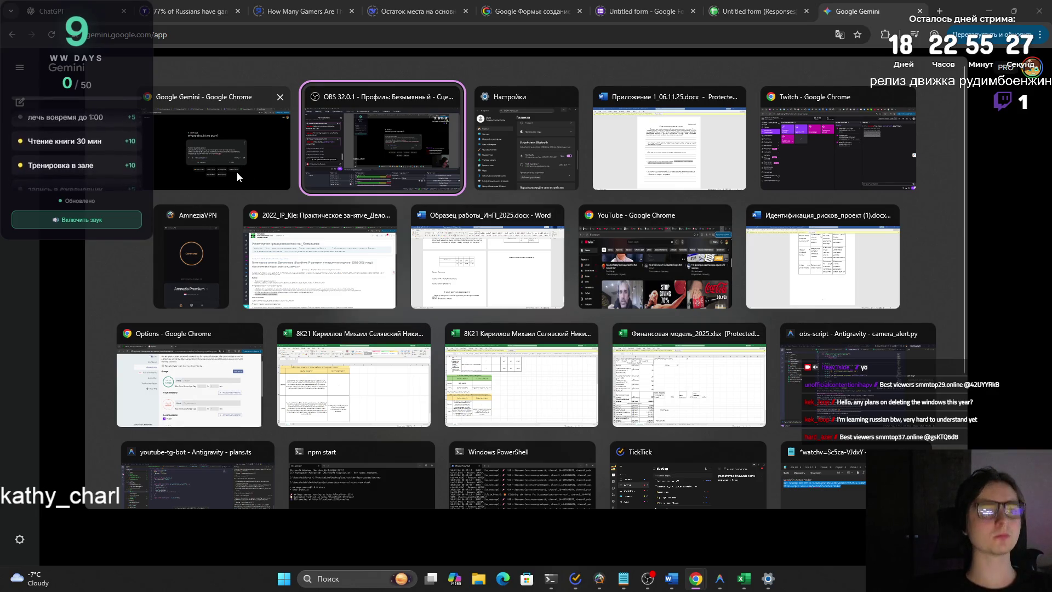
Paste the Moodle assignment task text, through Заполните документ Приложение 1, into the Gemini prompt.
left_click(321, 257)
mouse_move(104, 306)
left_mouse_down()
mouse_move(243, 378)
mouse_move(263, 307)
left_mouse_up()
scroll(243, 379, "down", 2)
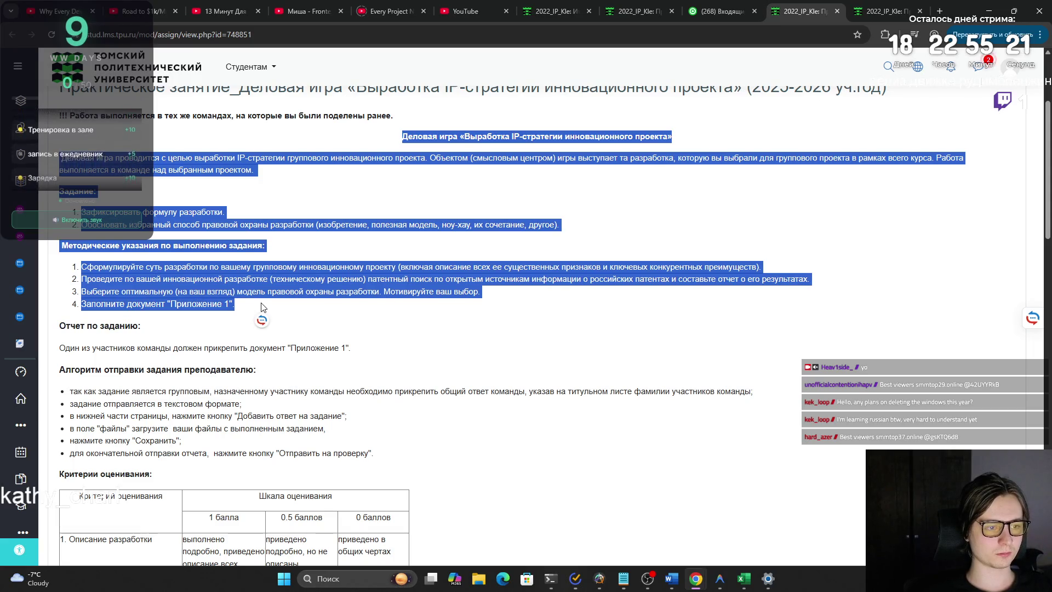
key("alt+Tab")
key("ctrl+v")
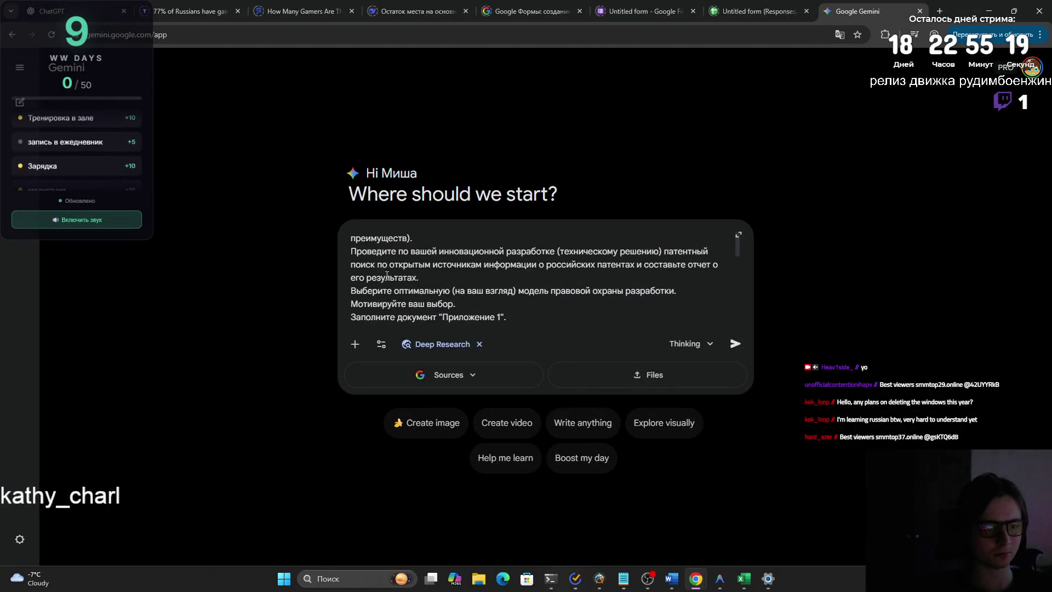
key("shift+Return")
key("shift+Return")
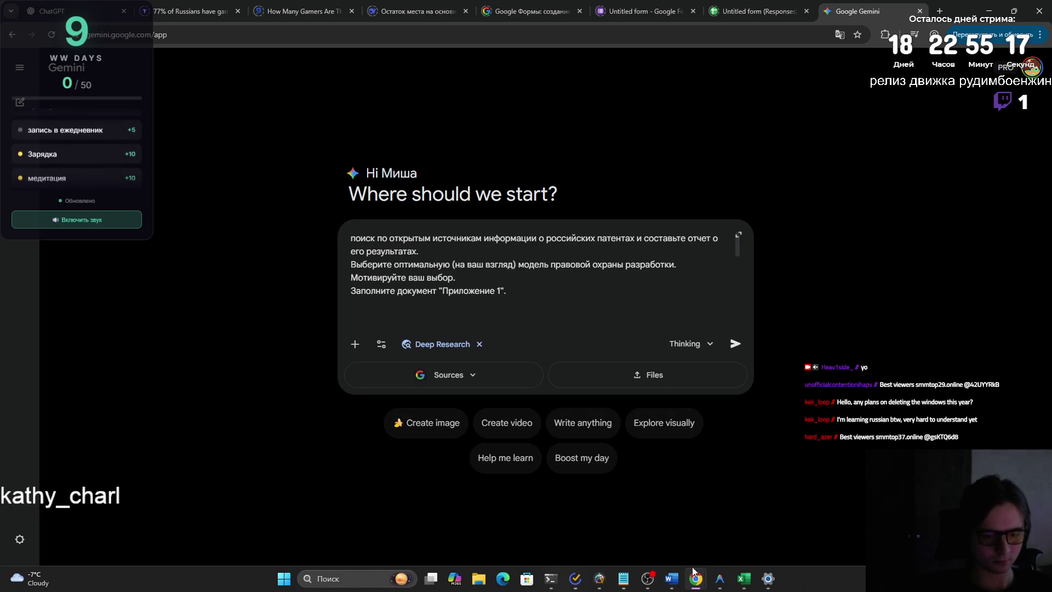
Select the whole Приложение 1 Word document and paste it at the end of the Gemini prompt.
mouse_move(671, 579)
left_click(793, 514)
left_click(581, 417)
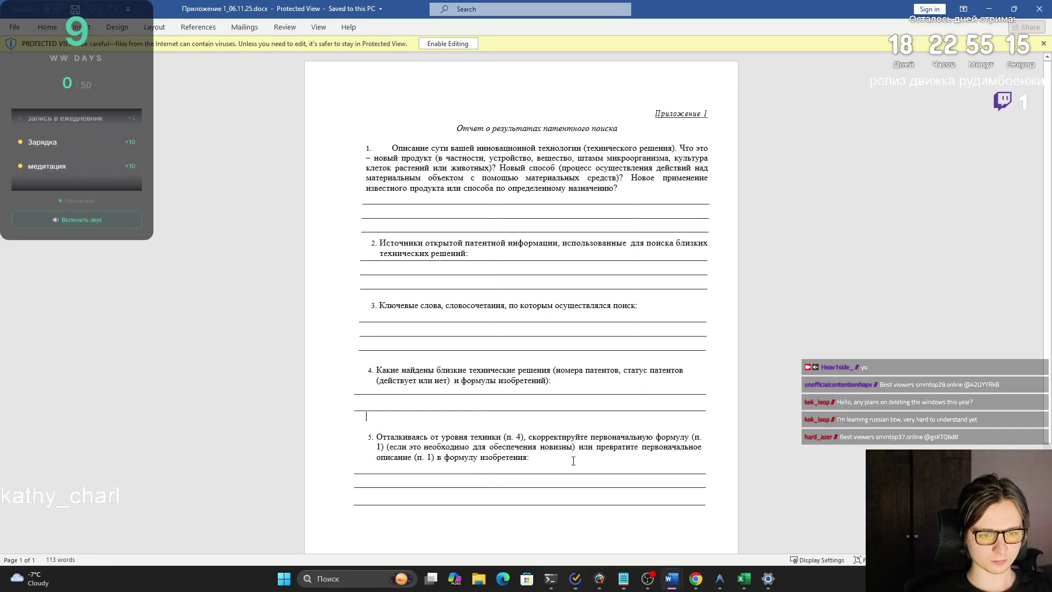
key("ctrl+a")
key("alt+Tab")
key("shift+Return")
key("shift+Return")
key("shift+Return")
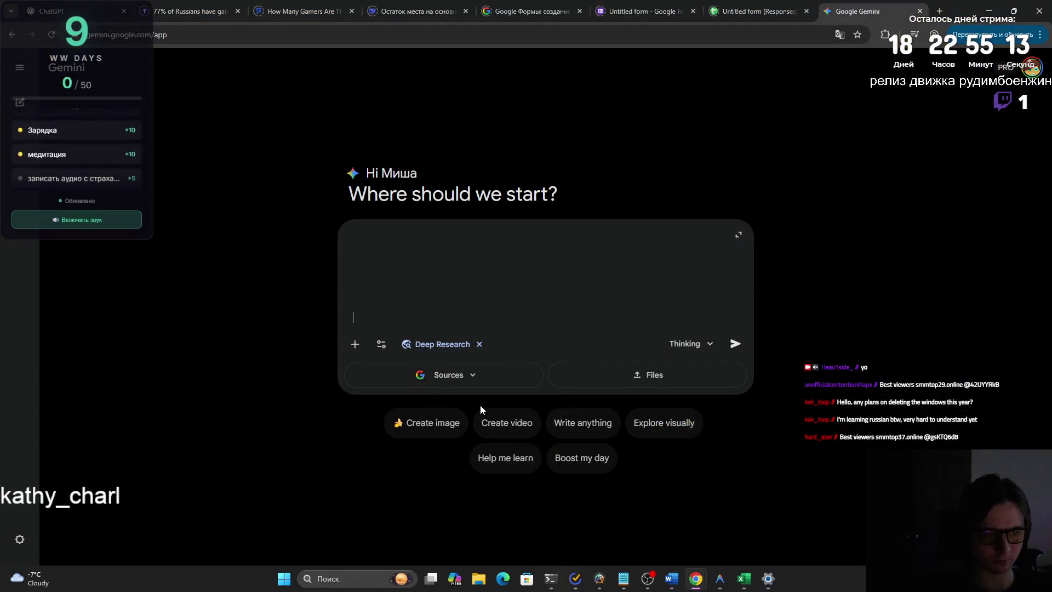
key("ctrl+v")
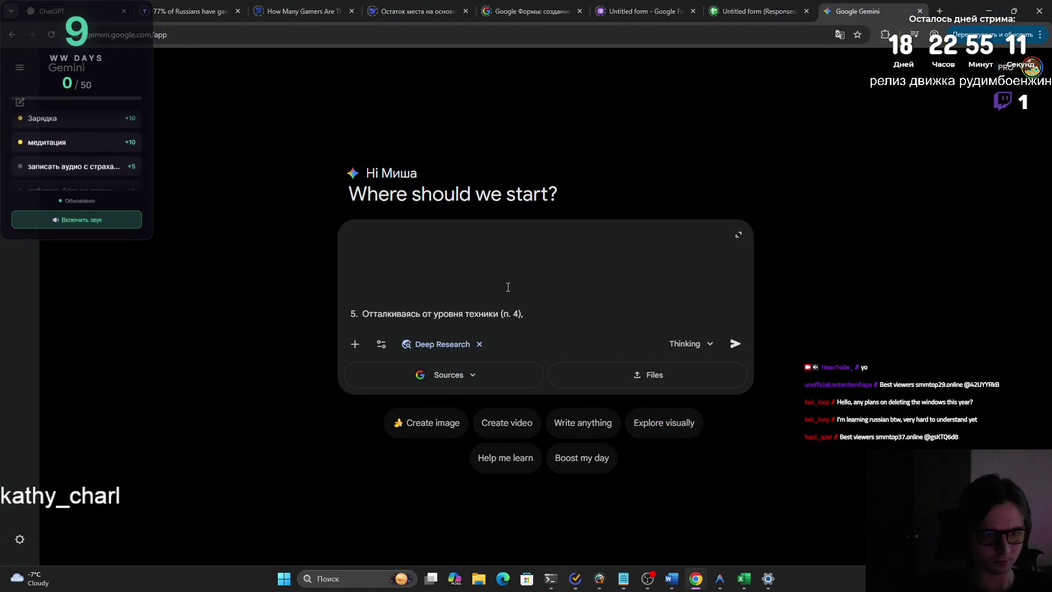
scroll(506, 290, "up", 5)
Copy the Приложение 1 questions again, through item 5, into the Gemini prompt.
key("alt+Tab")
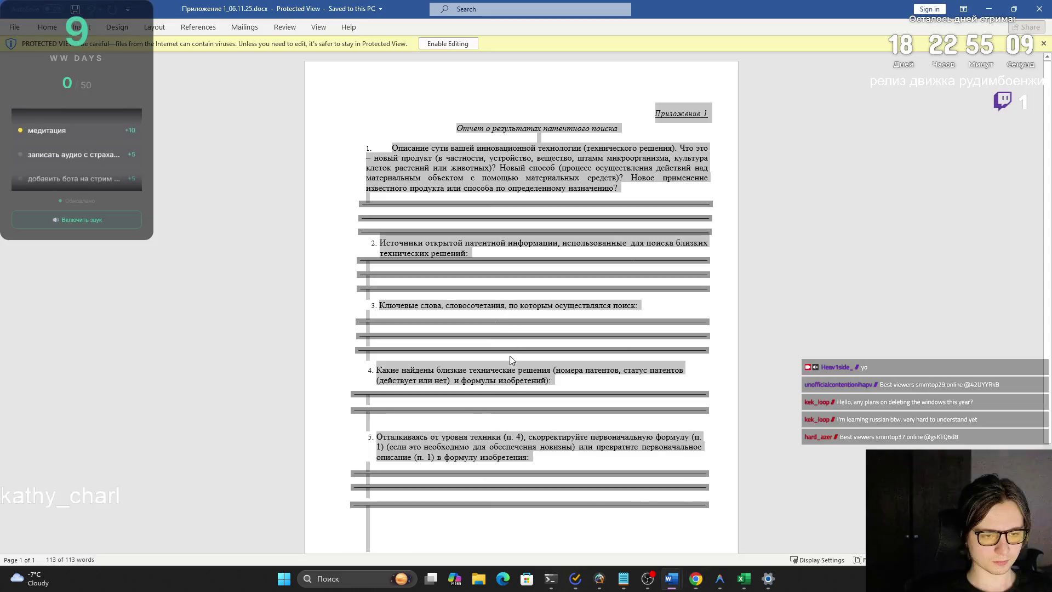
left_click(404, 146)
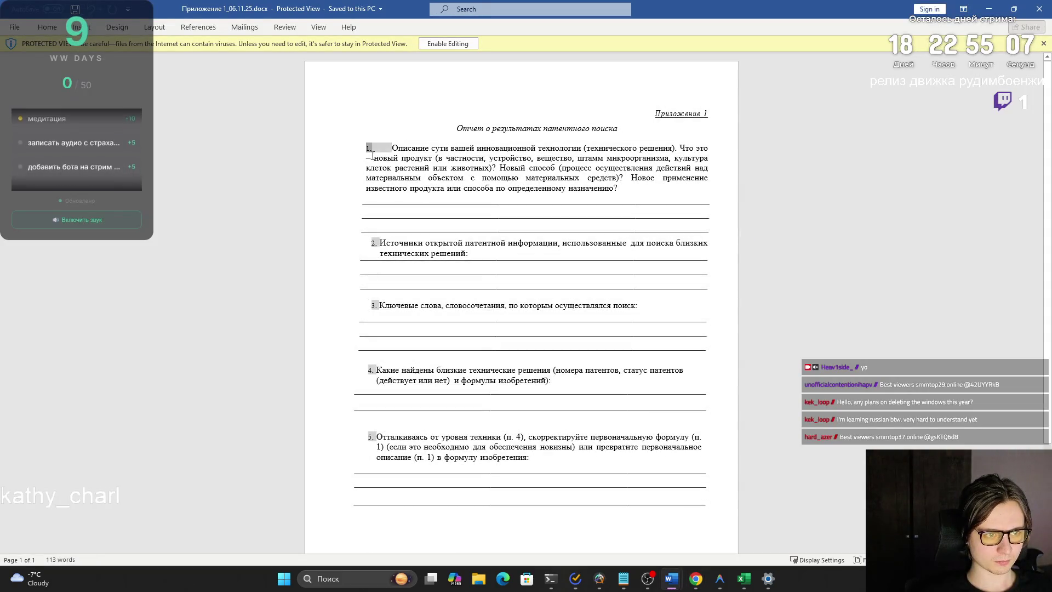
left_click_drag(540, 460, 499, 388)
key("ctrl+a")
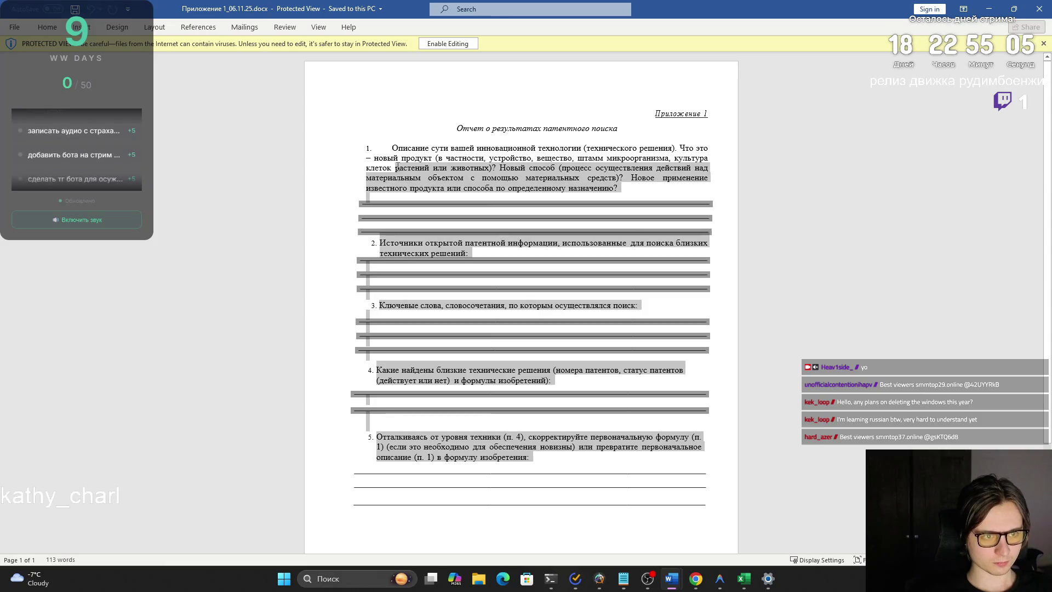
key("alt+Tab")
type("5. Отталкиваясь от уровня техники (п. 4), скорректируйте первоначальную формулу (п. 1) (если это необходимо для обеспечения новизны) или превратите первоначальное описание (п. 1) в формулу изобретения:")
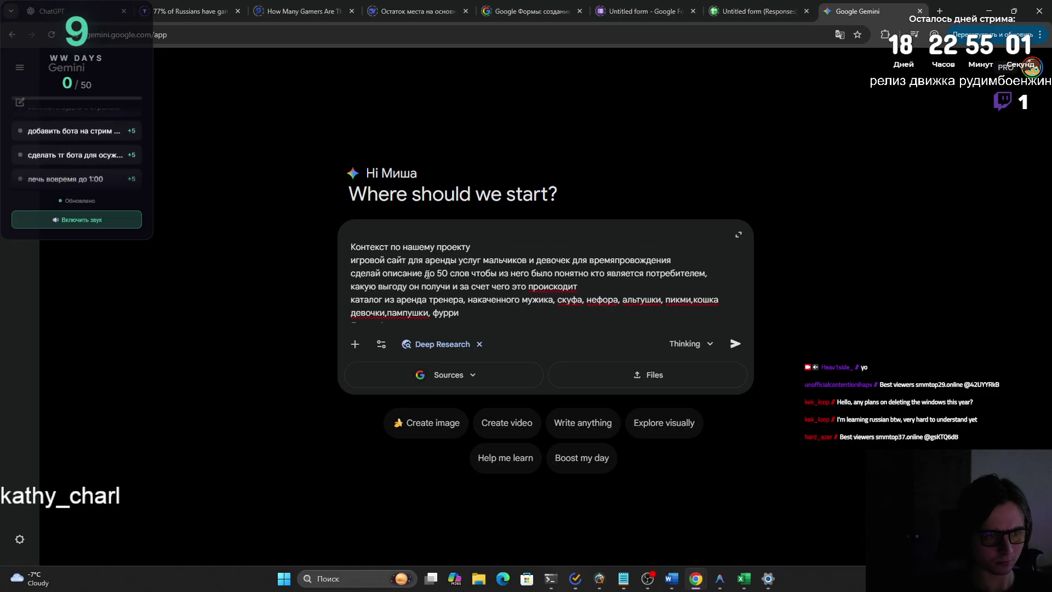
scroll(436, 277, "up", 3)
scroll(442, 281, "down", 2)
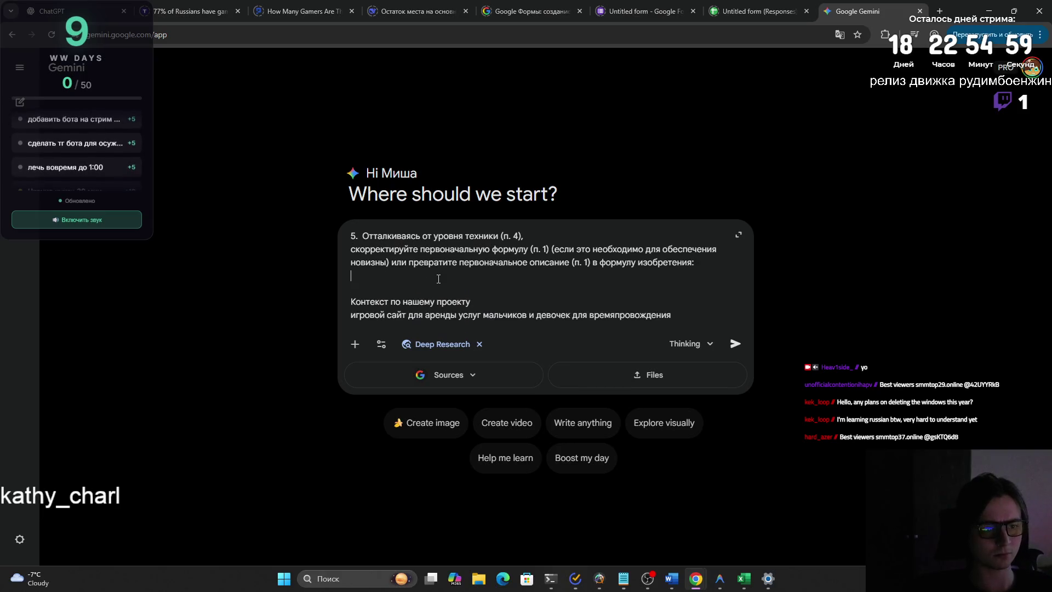
scroll(444, 281, "down", 1)
scroll(449, 283, "up", 1)
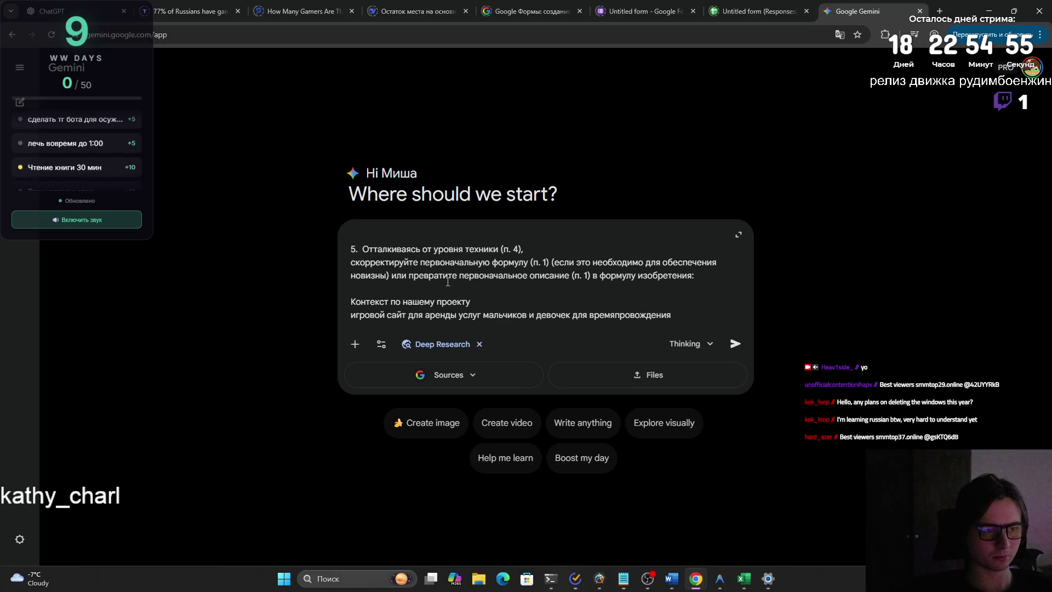
scroll(469, 293, "up", 2)
scroll(470, 294, "down", 2)
mouse_move(469, 294)
left_mouse_down()
mouse_move(387, 223)
mouse_move(394, 277)
left_mouse_up()
scroll(393, 277, "down", 2)
scroll(391, 275, "down", 1)
scroll(388, 273, "down", 1)
scroll(387, 272, "down", 2)
scroll(386, 272, "up", 1)
scroll(387, 273, "down", 2)
scroll(382, 273, "up", 2)
scroll(379, 274, "up", 1)
scroll(371, 275, "up", 2)
Delete the blank lines between report items 1–3 in the pasted Приложение 1 questions.
left_click_drag(372, 276, 354, 305)
scroll(350, 306, "up", 2)
scroll(349, 307, "down", 2)
scroll(364, 237, "up", 1)
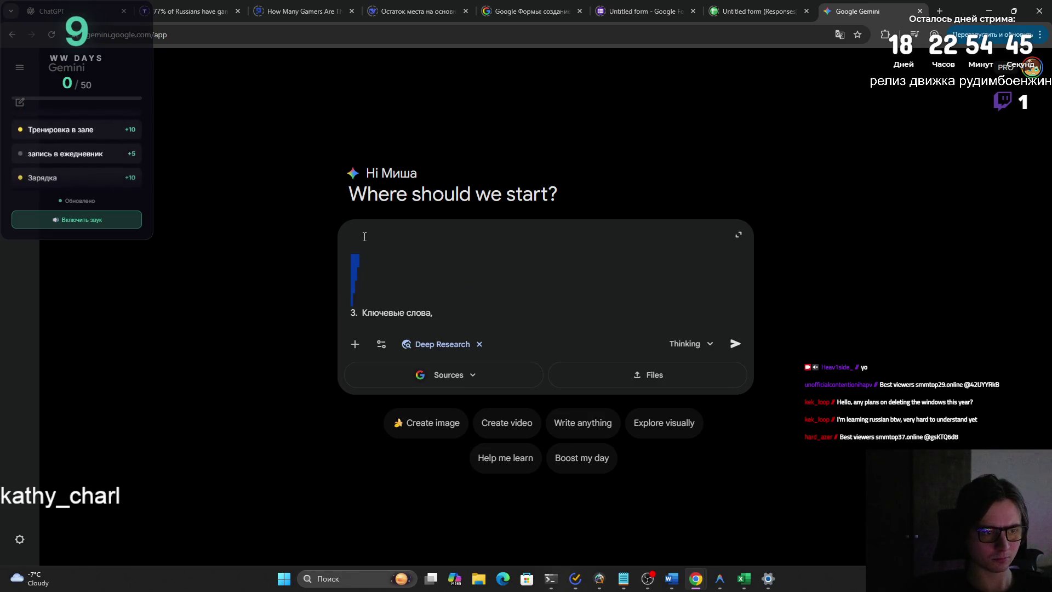
mouse_move(364, 237)
left_mouse_down()
mouse_move(355, 286)
mouse_move(348, 270)
left_mouse_up()
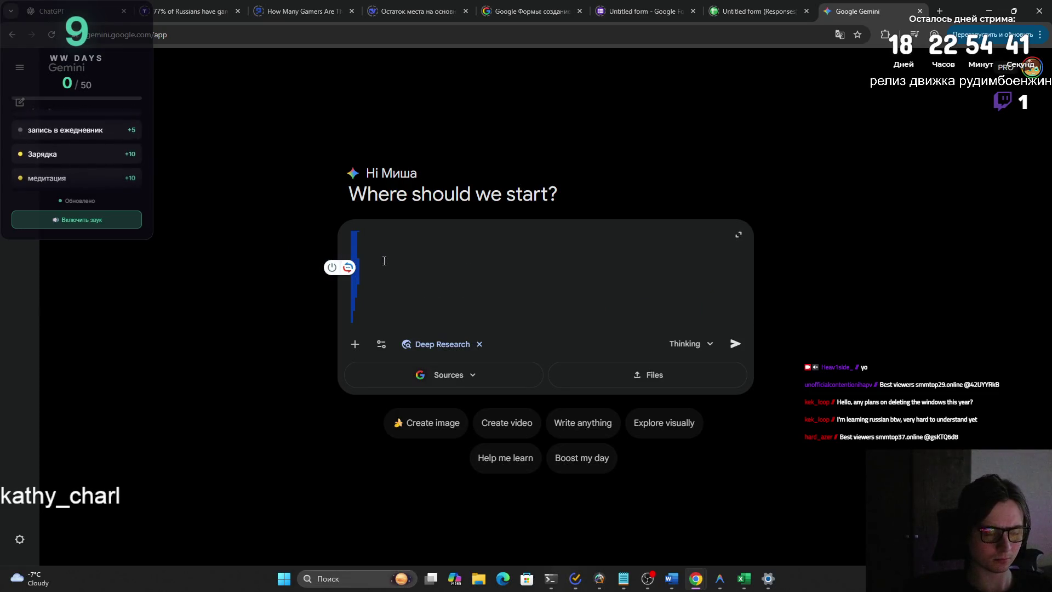
scroll(384, 261, "up", 2)
scroll(387, 271, "down", 1)
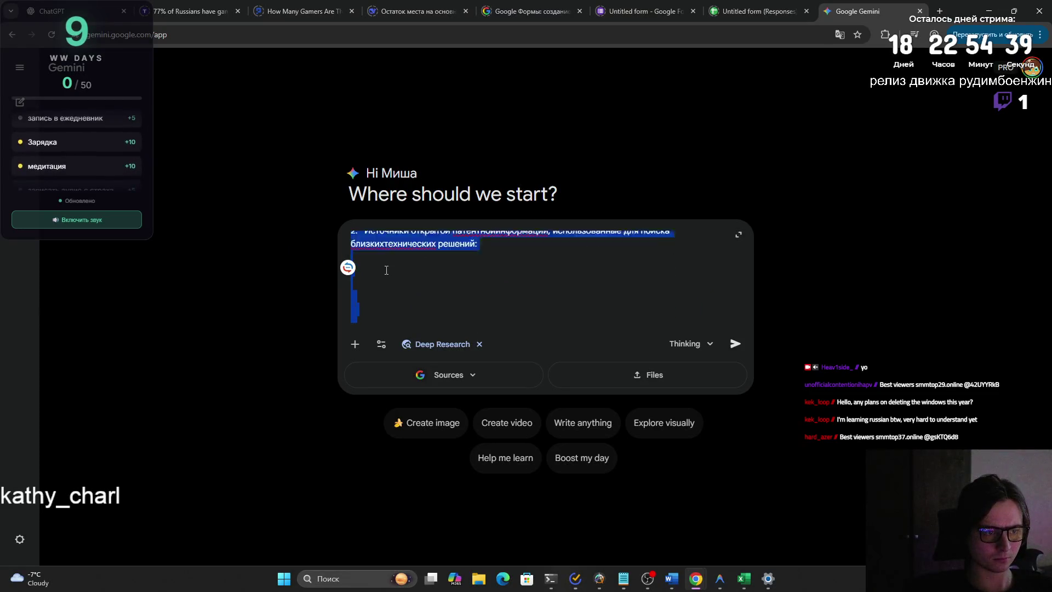
scroll(383, 274, "down", 2)
scroll(375, 281, "up", 3)
scroll(370, 271, "down", 2)
left_click(359, 244)
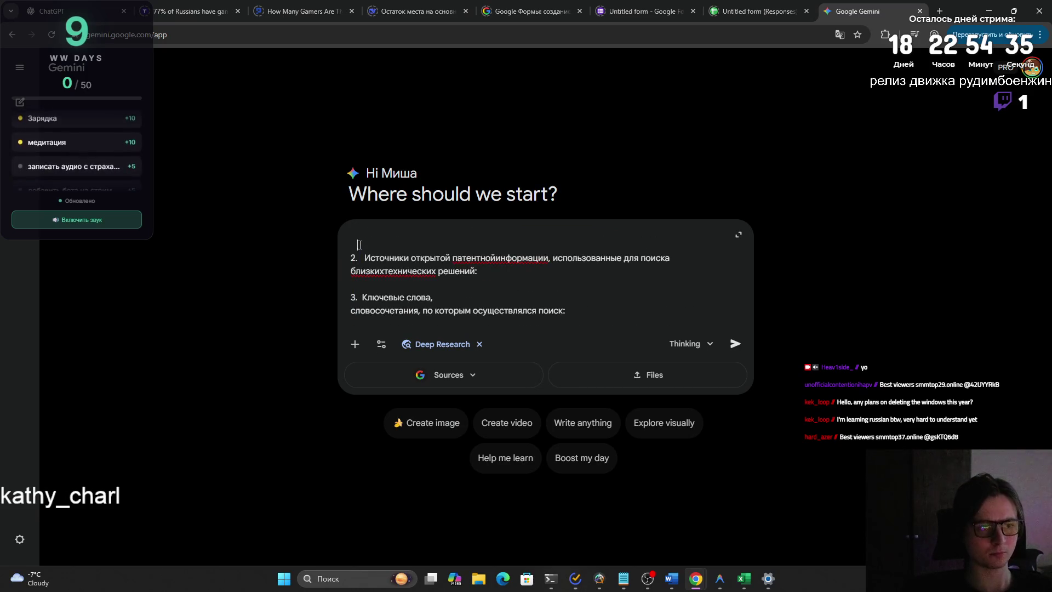
scroll(362, 245, "up", 2)
left_click(360, 283)
key("BackSpace")
key("BackSpace")
key("BackSpace")
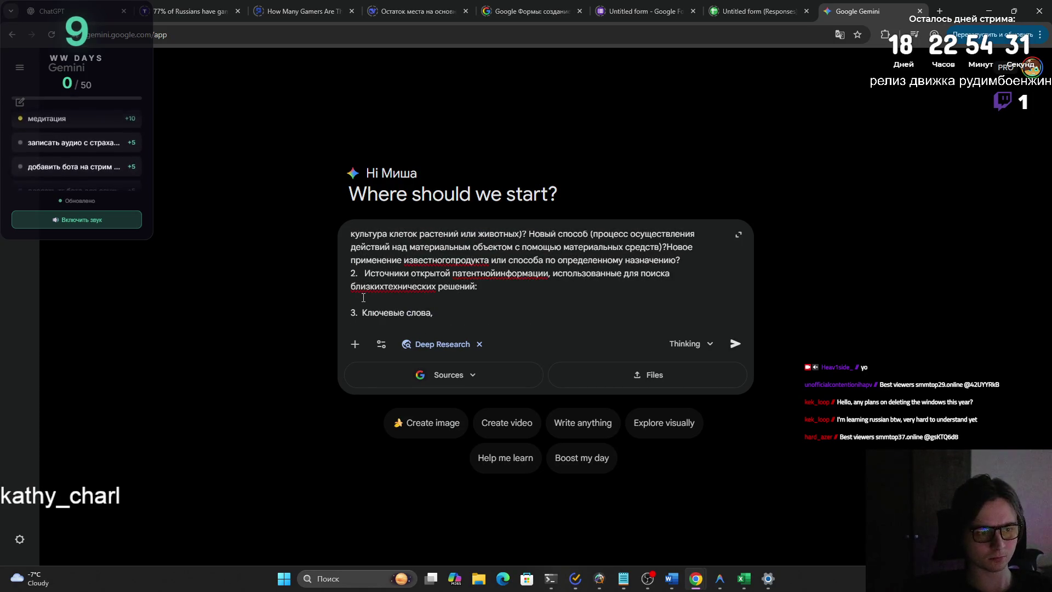
key("BackSpace")
scroll(362, 279, "down", 2)
left_click(363, 270)
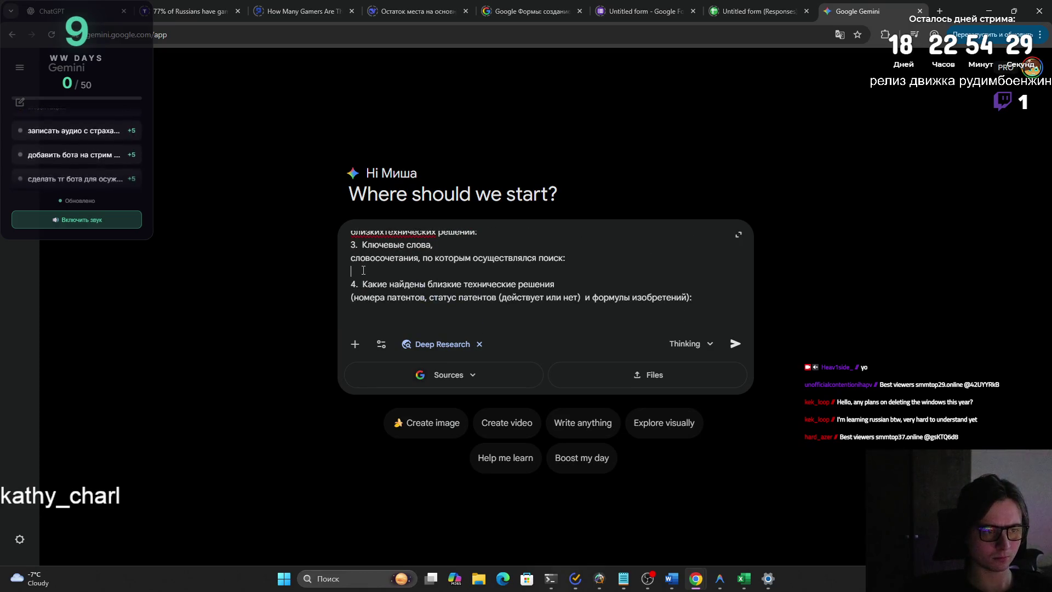
key("BackSpace")
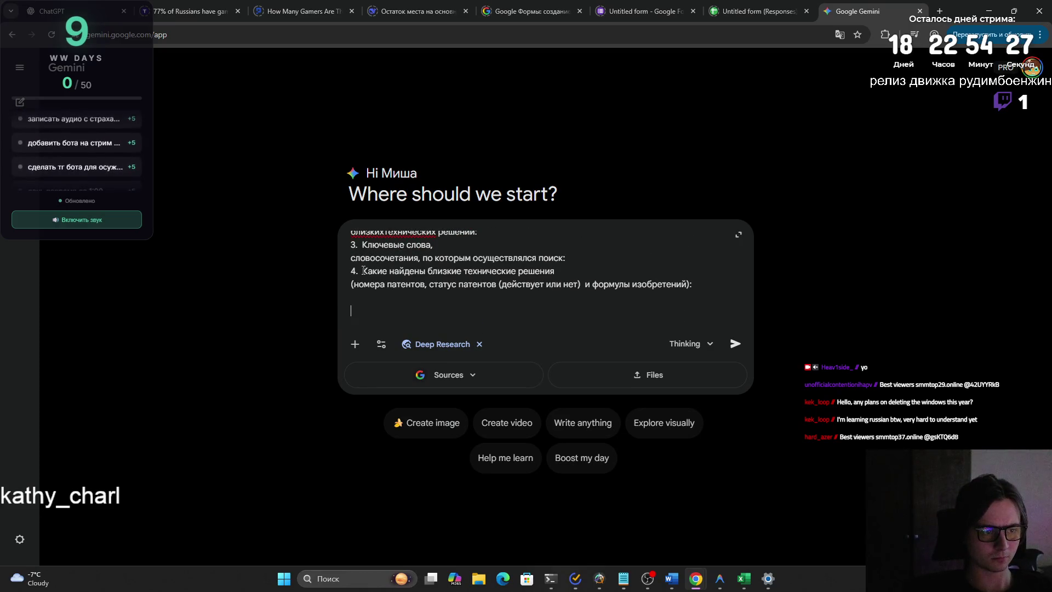
Recover the prompt after an accidental clear, tidy item 4 and label the section Приложение 1.
key("ctrl+a")
key("BackSpace")
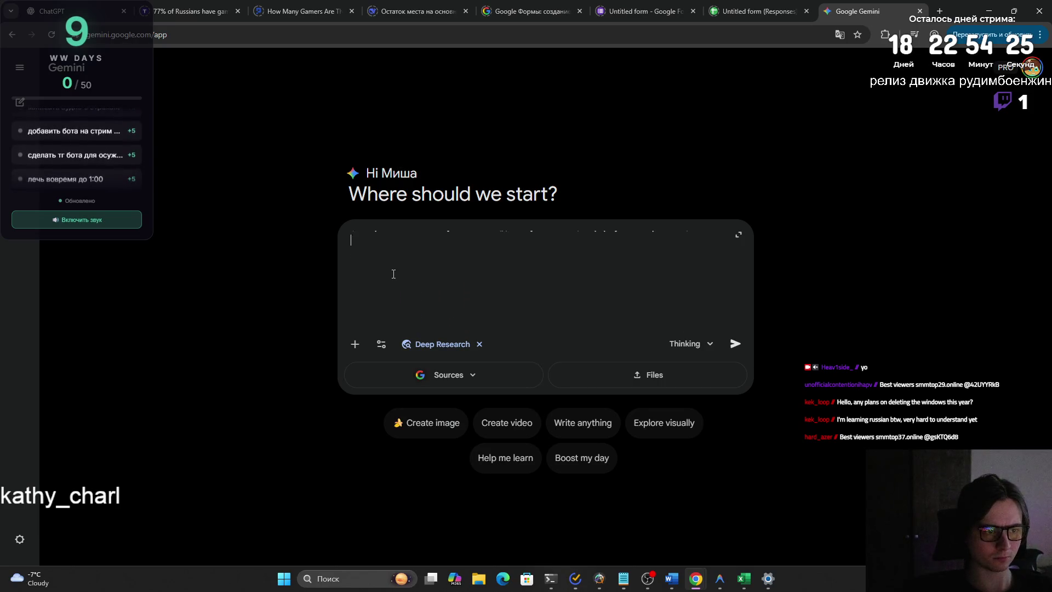
key("ctrl+z")
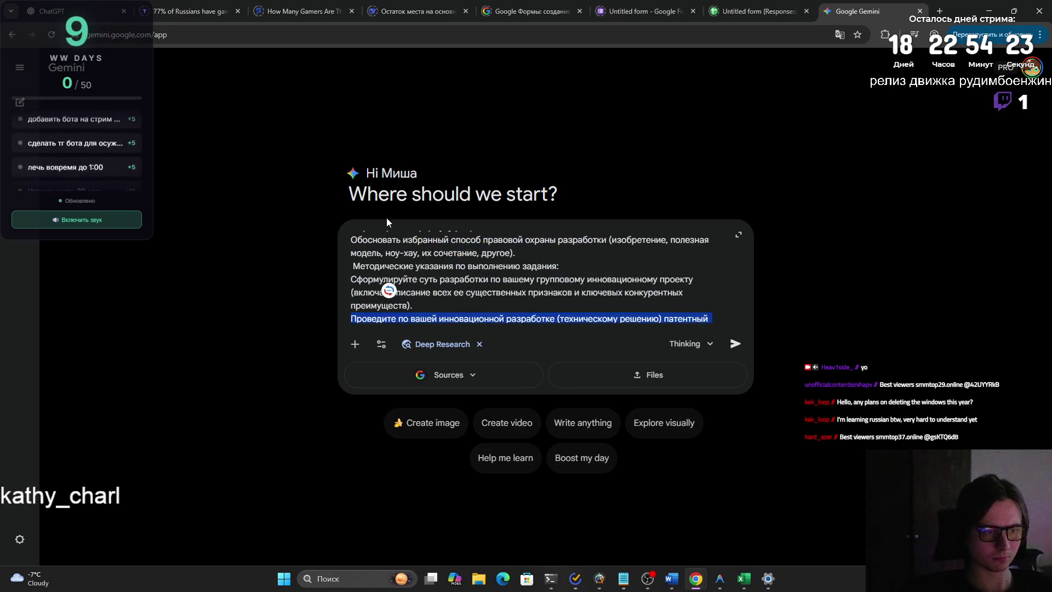
key("ctrl+z")
key("BackSpace")
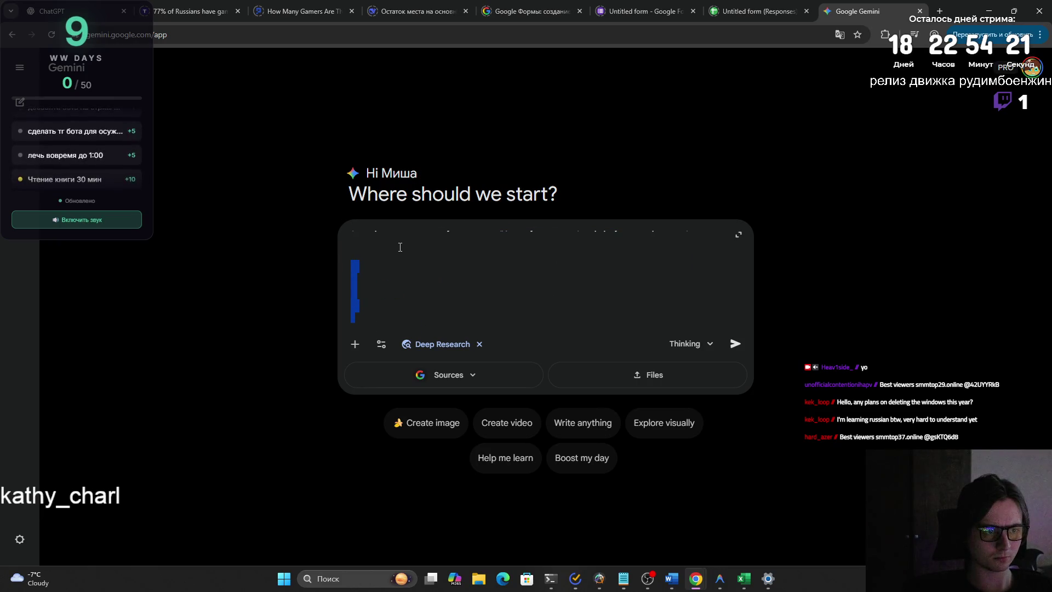
key("ctrl+z")
key("ctrl+z")
key("ctrl+z")
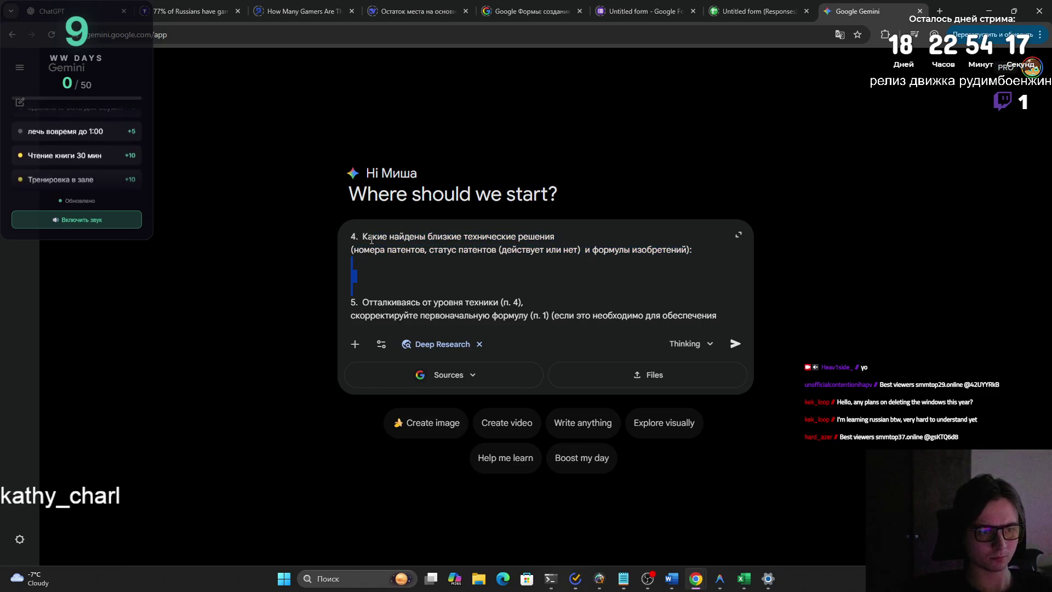
key("ctrl+z")
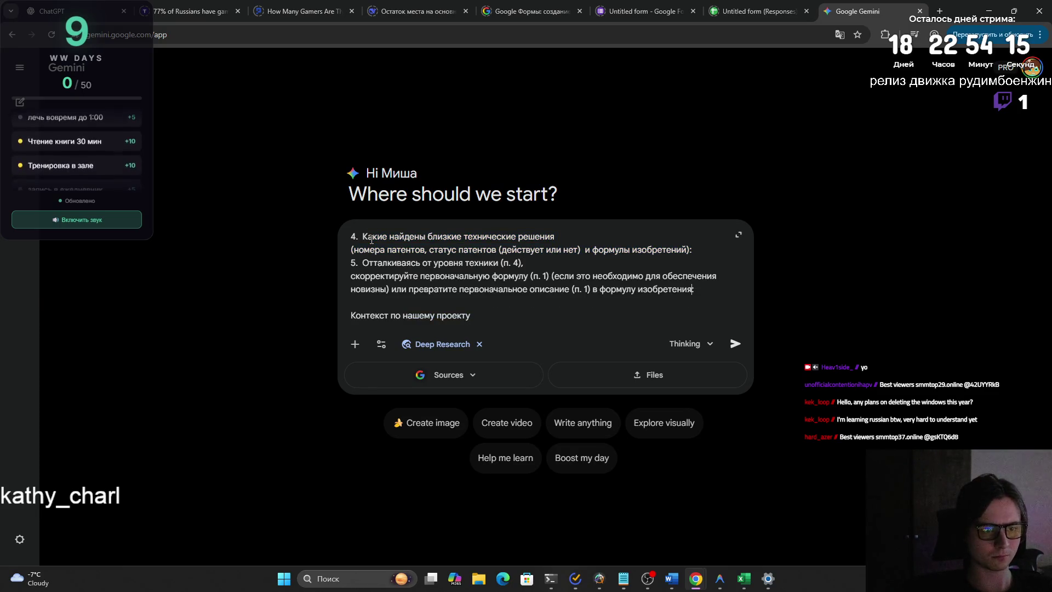
scroll(387, 247, "up", 3)
scroll(403, 255, "up", 3)
scroll(411, 262, "down", 1)
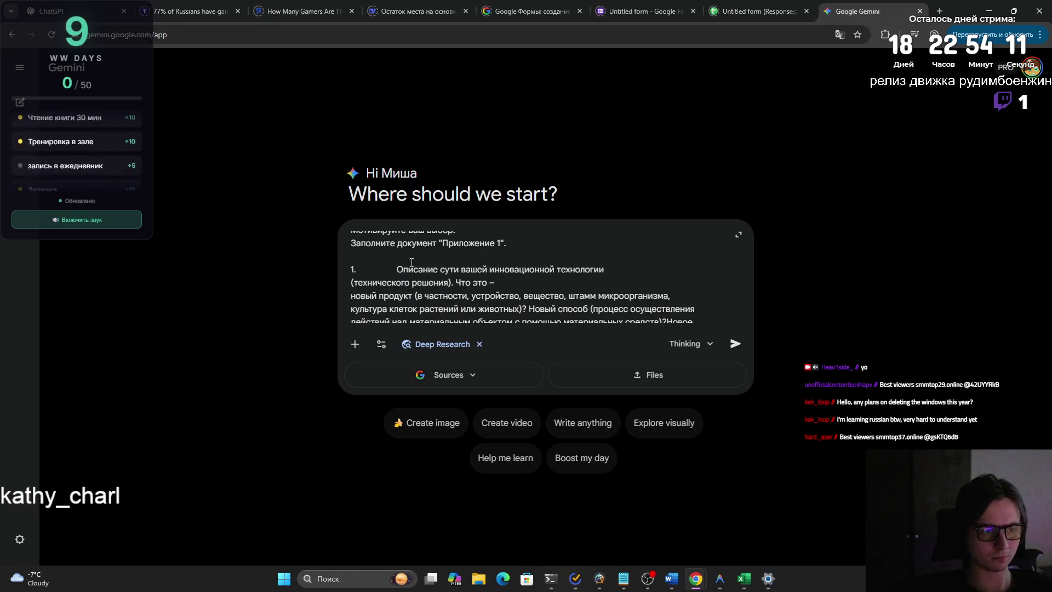
key("alt+Tab")
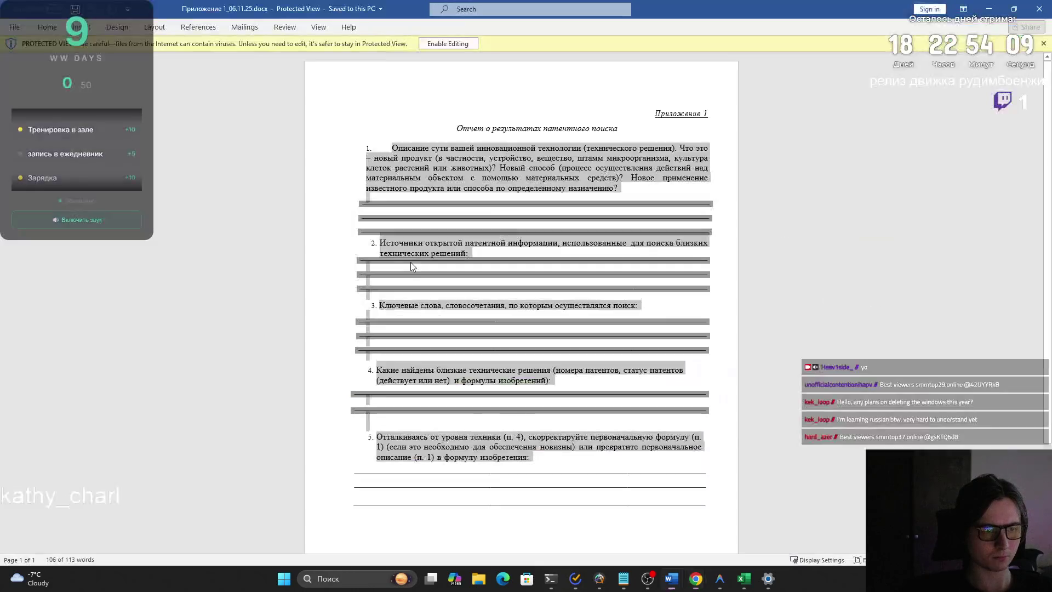
left_click(622, 156)
key("alt+Tab")
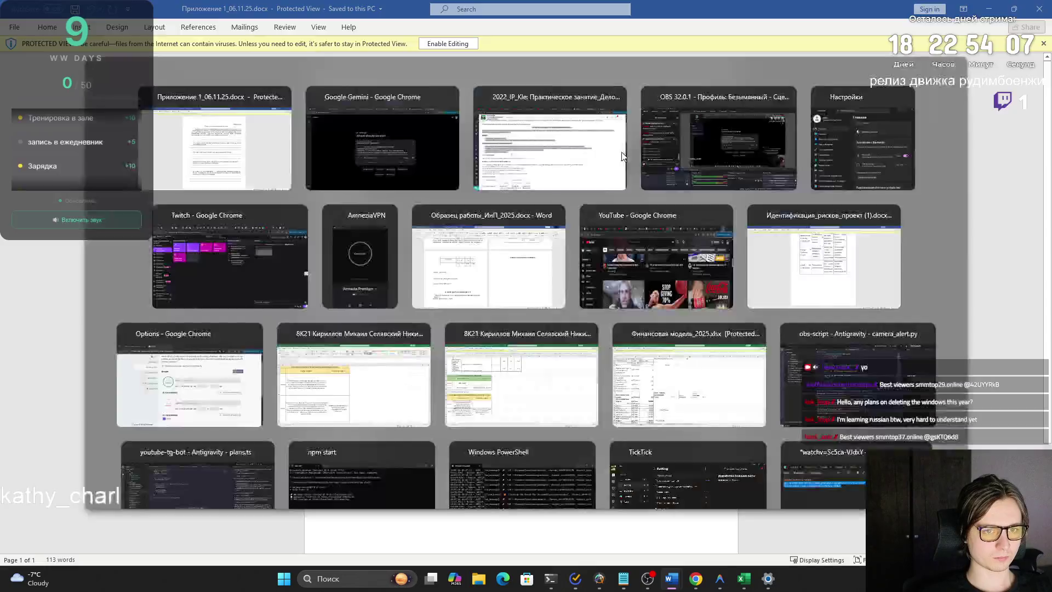
type("Приложен")
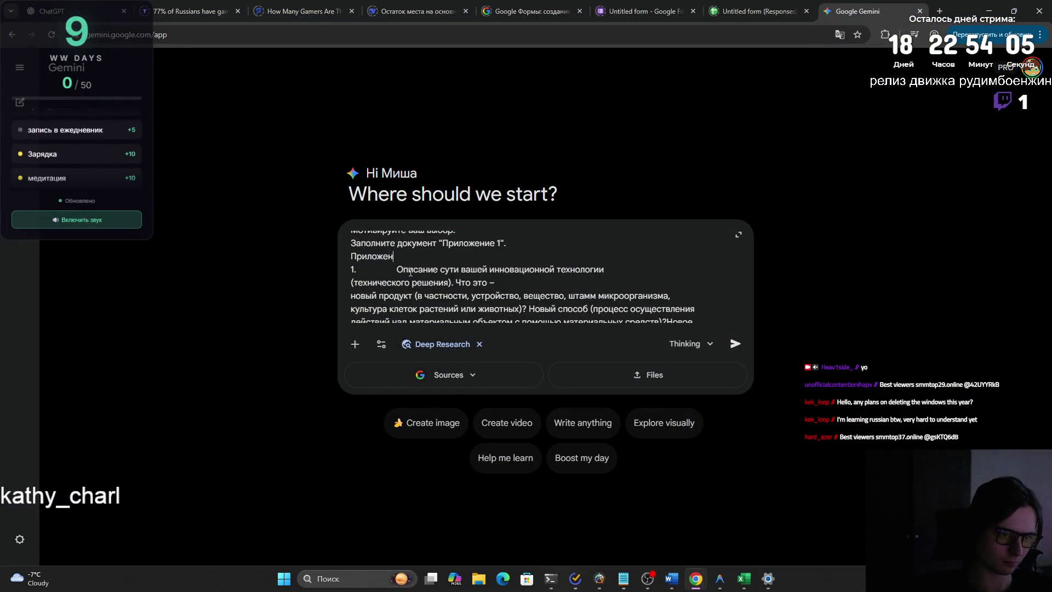
type("ие 1:")
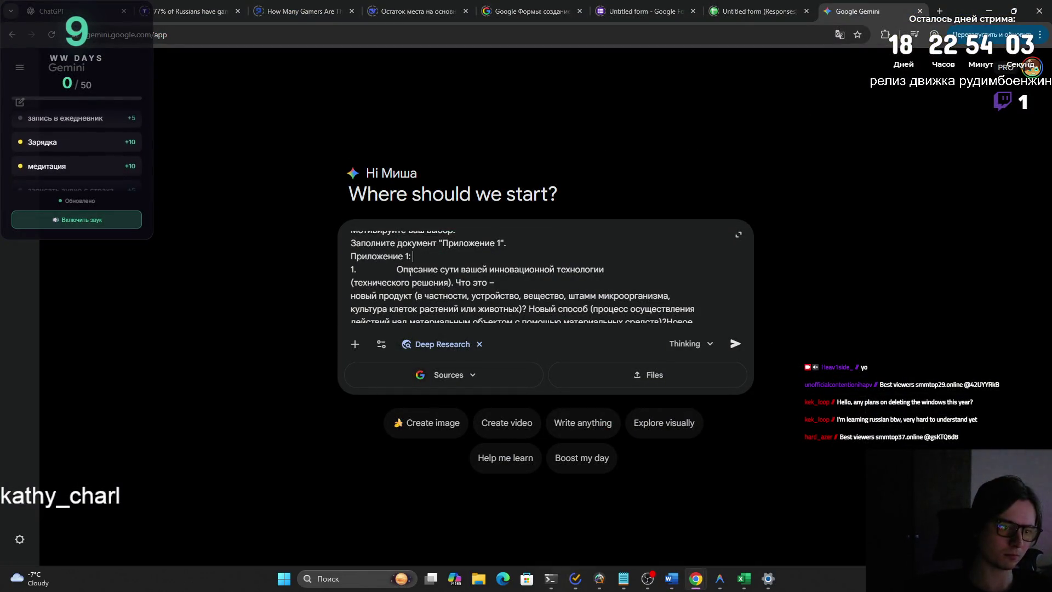
scroll(568, 283, "up", 5)
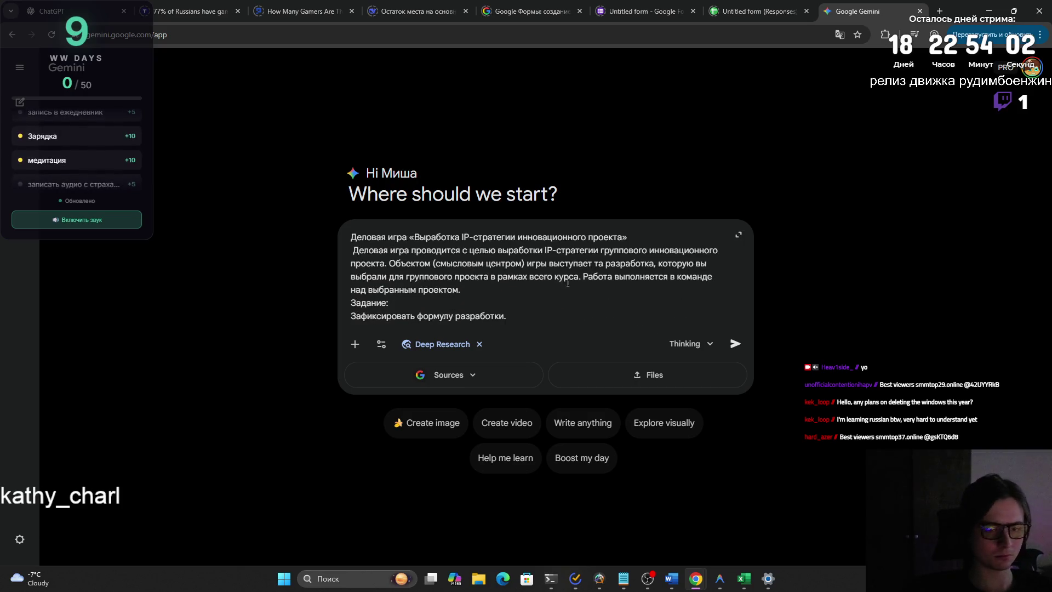
Send the combined prompt to Deep Research and glance through the Tools, + and Sources menus while it runs.
left_click(736, 344)
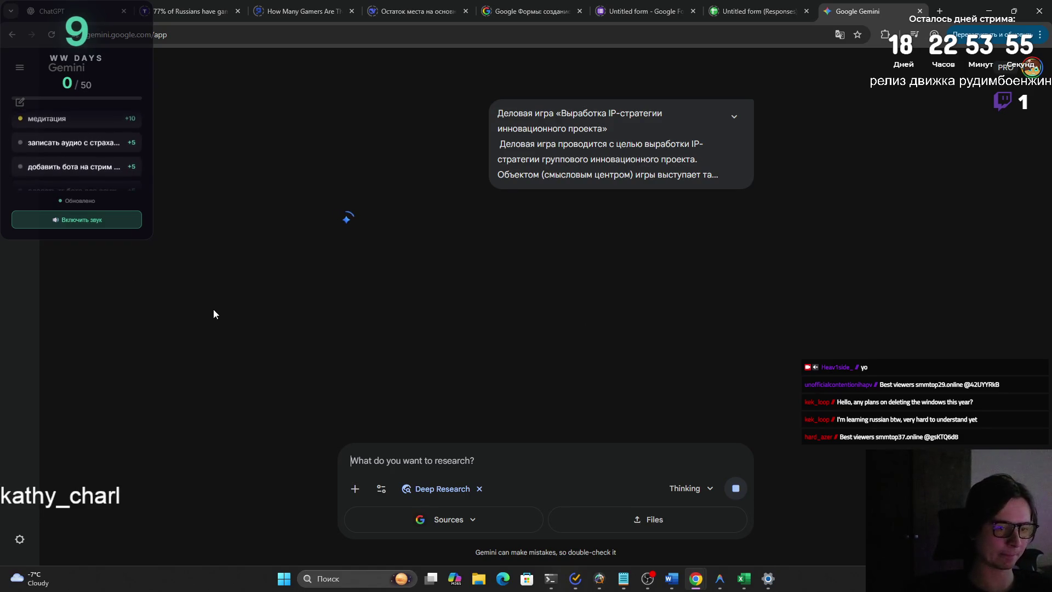
left_click(378, 491)
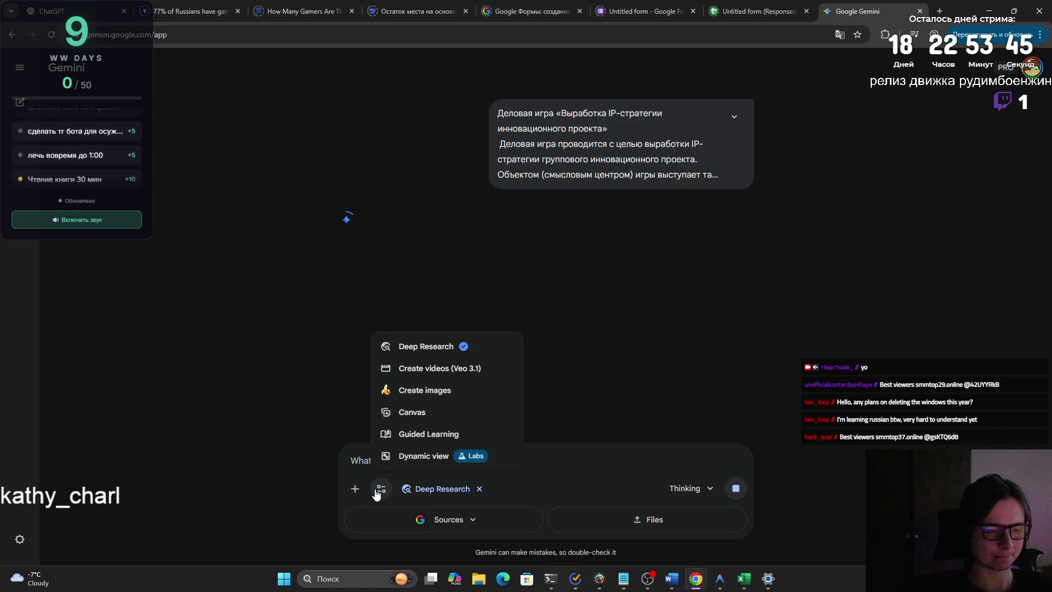
left_click(375, 492)
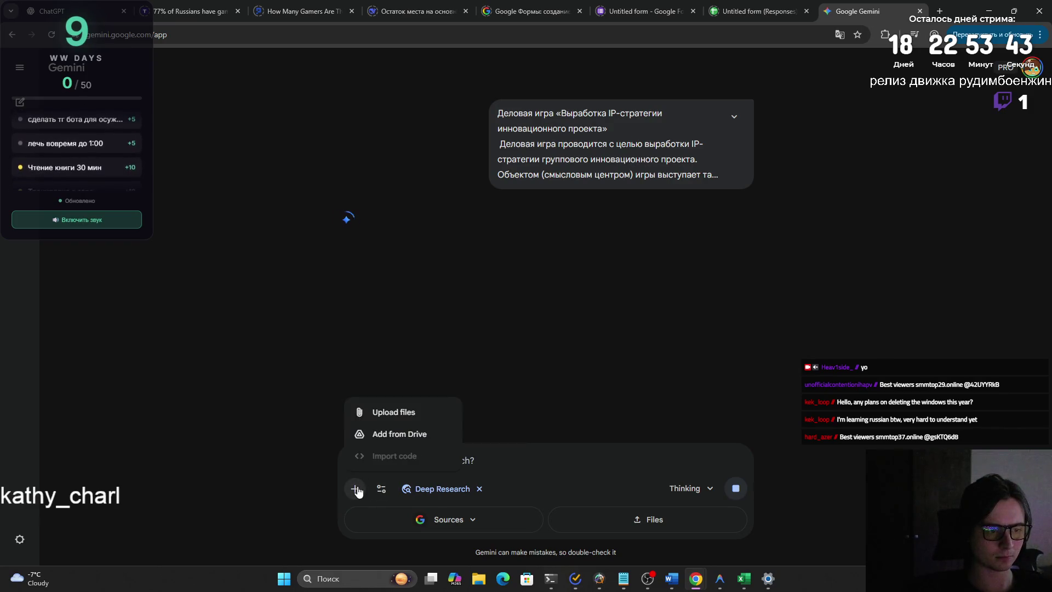
key("Escape")
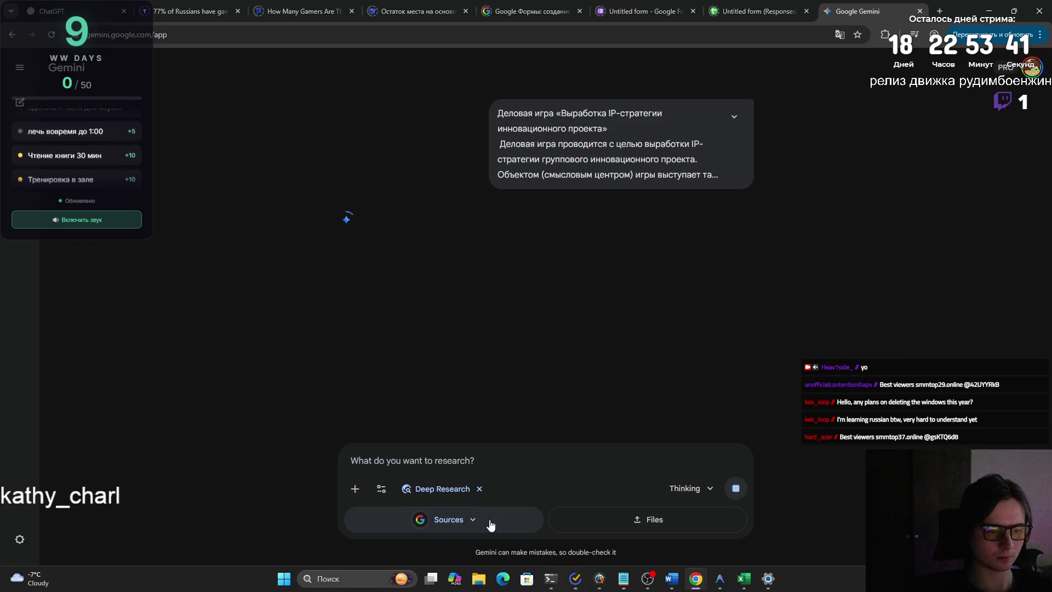
left_click(487, 517)
left_click(486, 516)
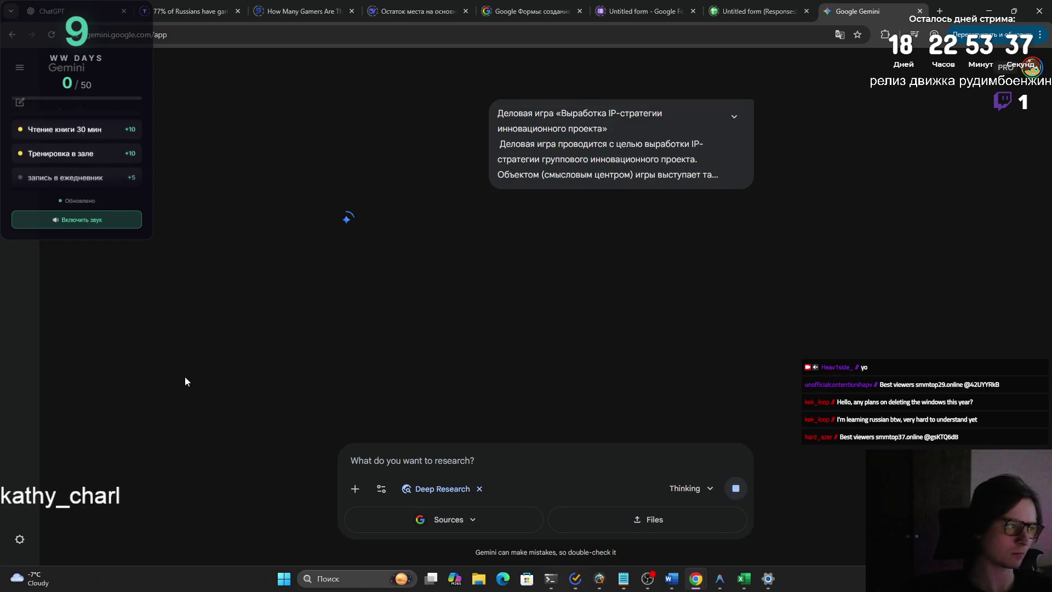
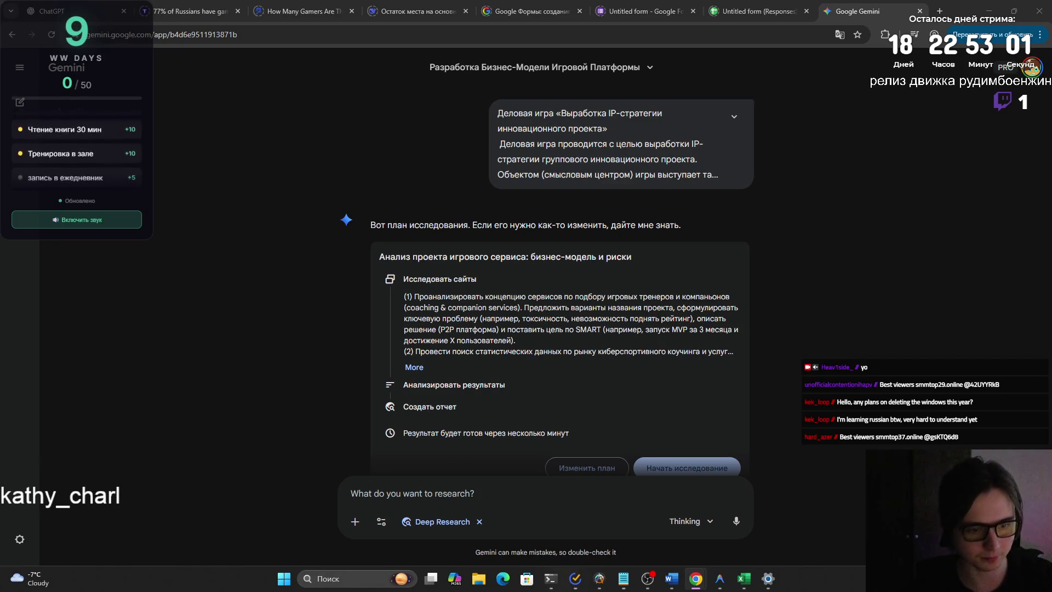
Start Deep Research from the proposed plan and highlight the first research step's text.
left_click(700, 373)
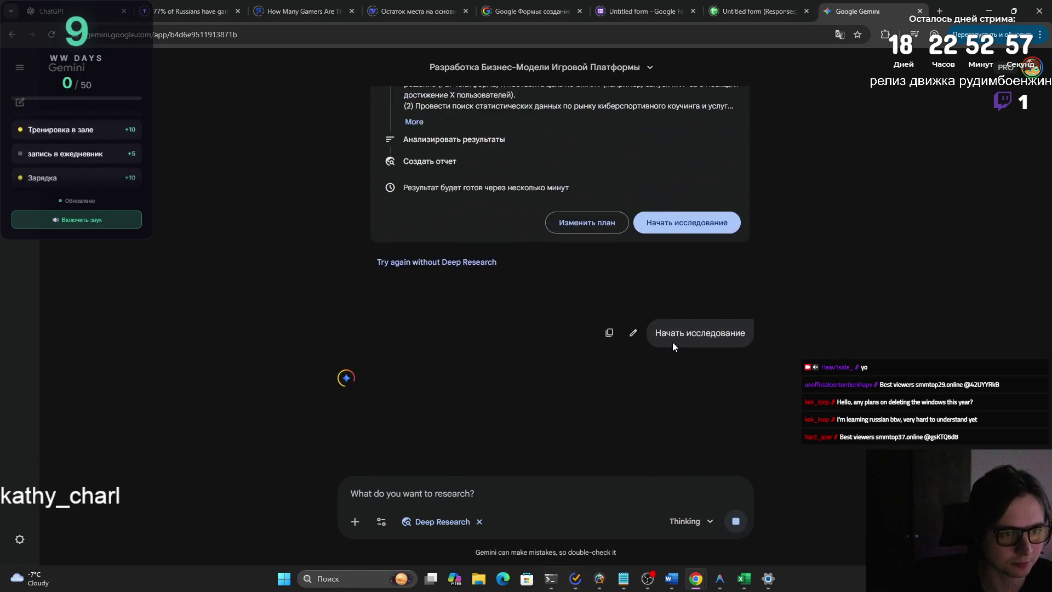
left_click(414, 232)
left_click_drag(415, 160, 544, 206)
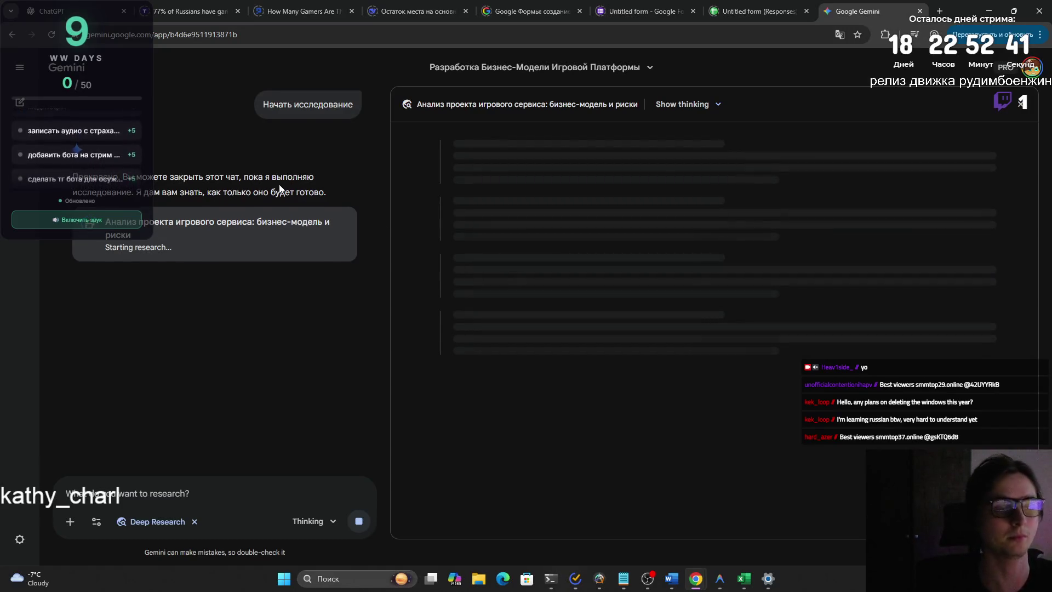
scroll(279, 188, "up", 1)
scroll(279, 189, "up", 2)
scroll(258, 188, "up", 2)
scroll(258, 188, "up", 1)
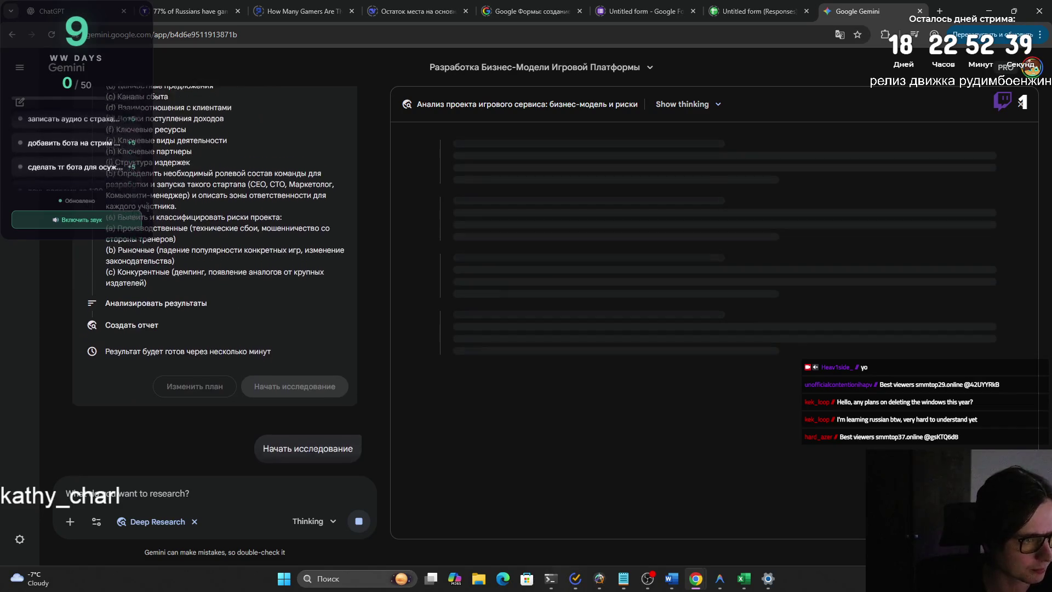
scroll(258, 189, "up", 1)
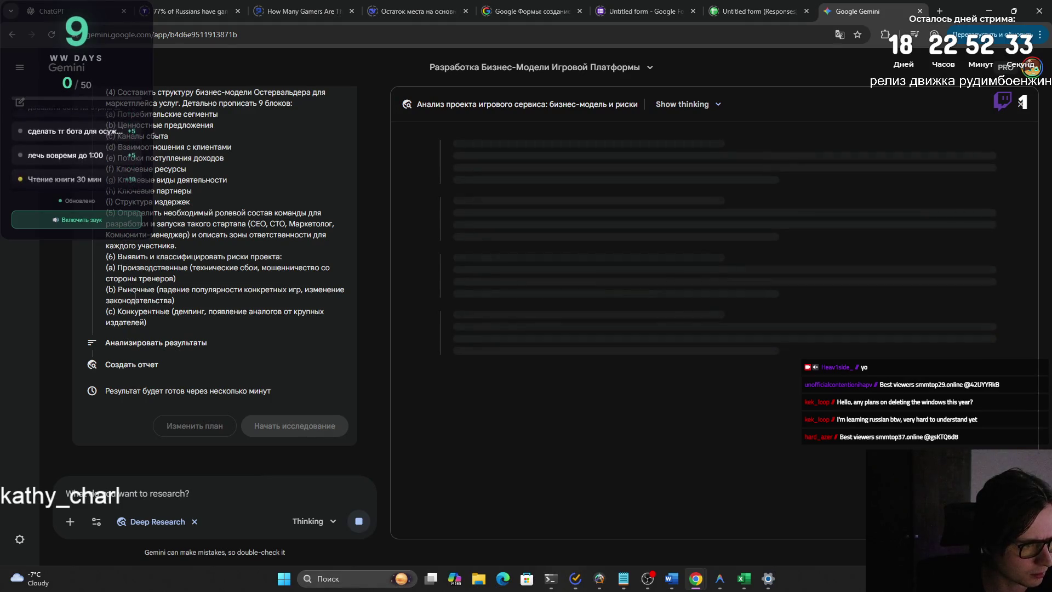
scroll(142, 323, "up", 3)
left_click_drag(117, 257, 227, 399)
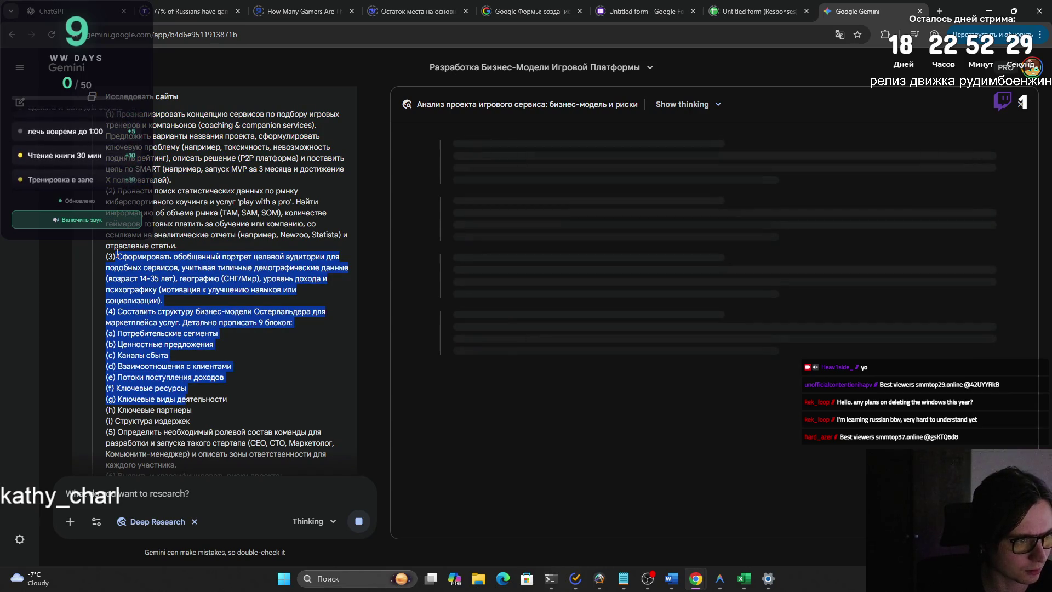
scroll(117, 252, "up", 2)
scroll(206, 247, "up", 2)
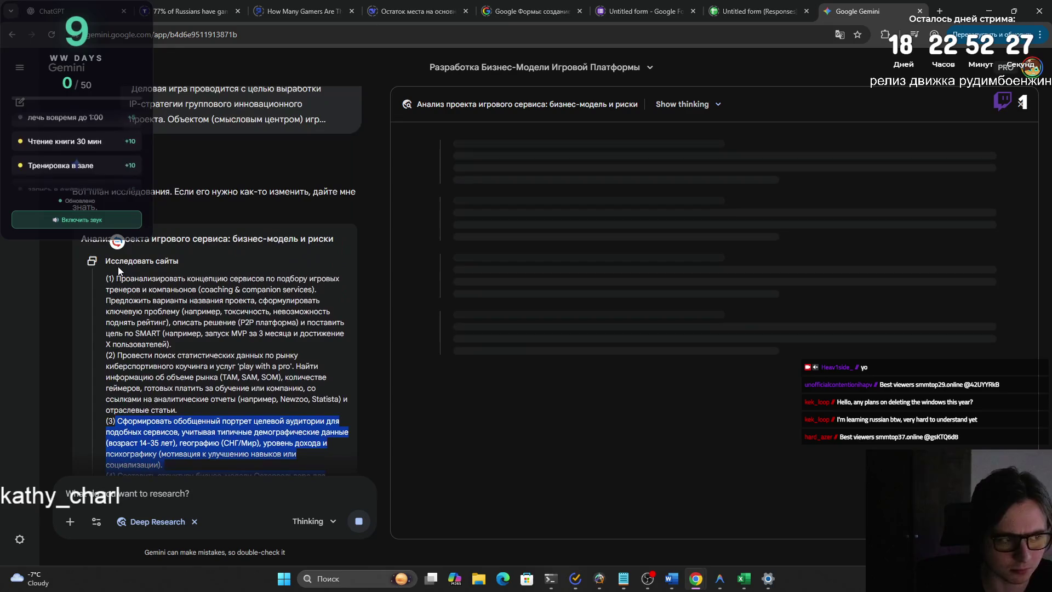
scroll(327, 230, "up", 1)
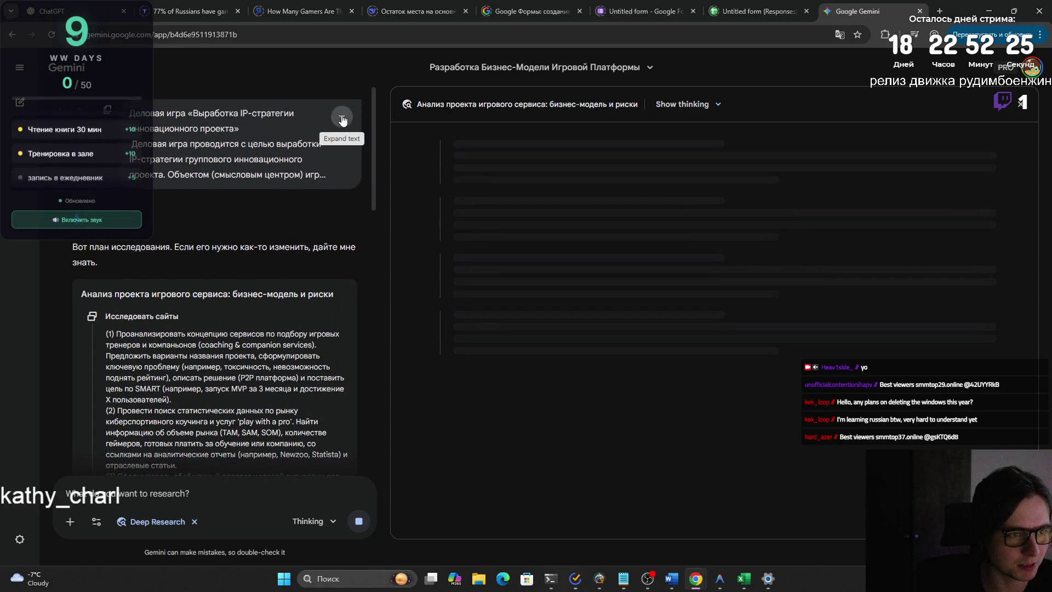
left_click(342, 116)
left_click_drag(373, 107, 343, 426)
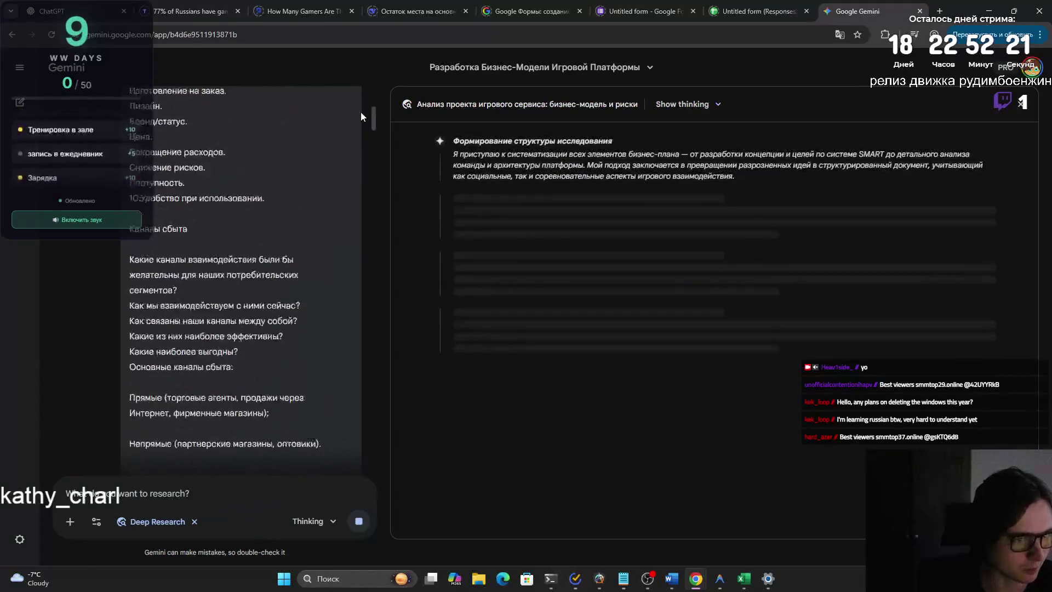
left_click_drag(343, 426, 347, 85)
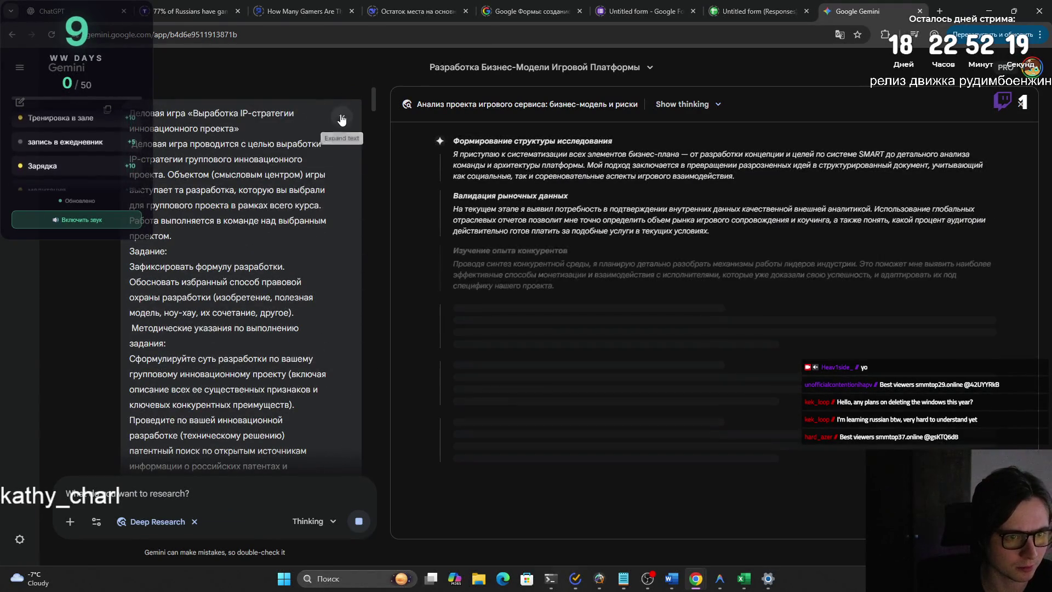
left_click(341, 118)
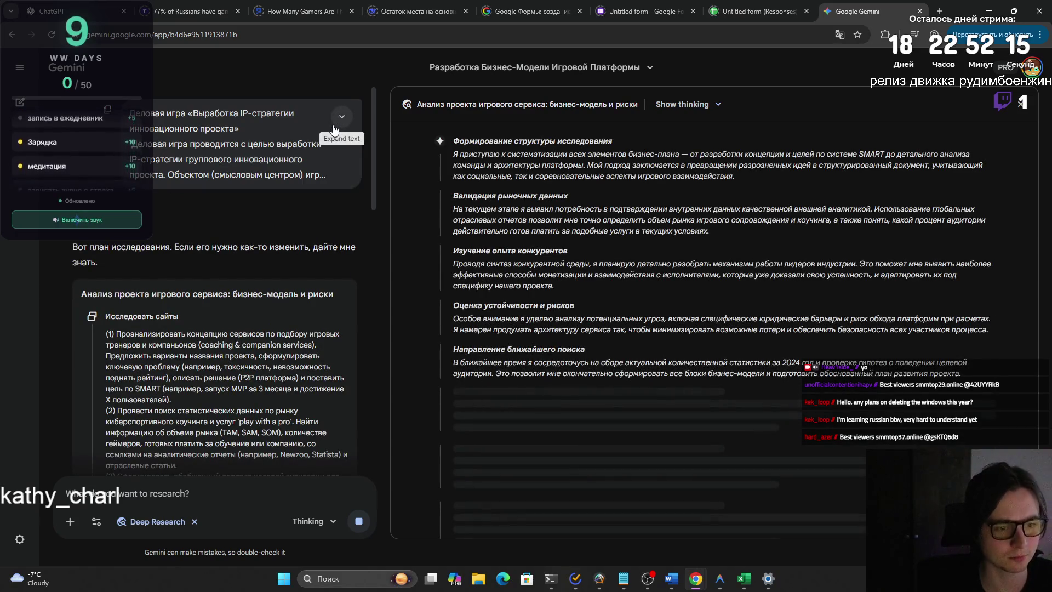
scroll(557, 252, "down", 1)
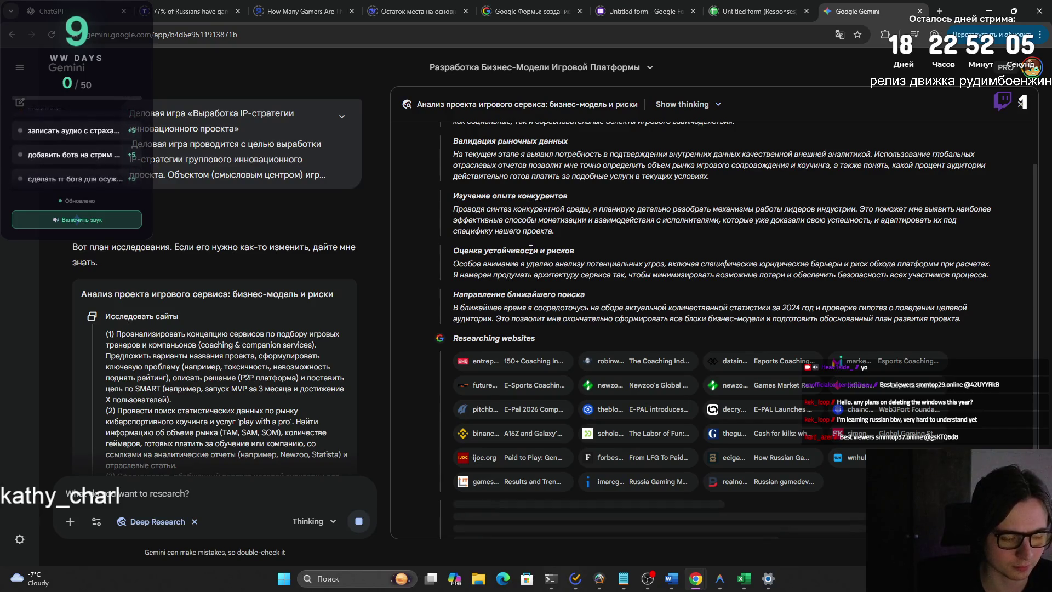
scroll(245, 355, "down", 5)
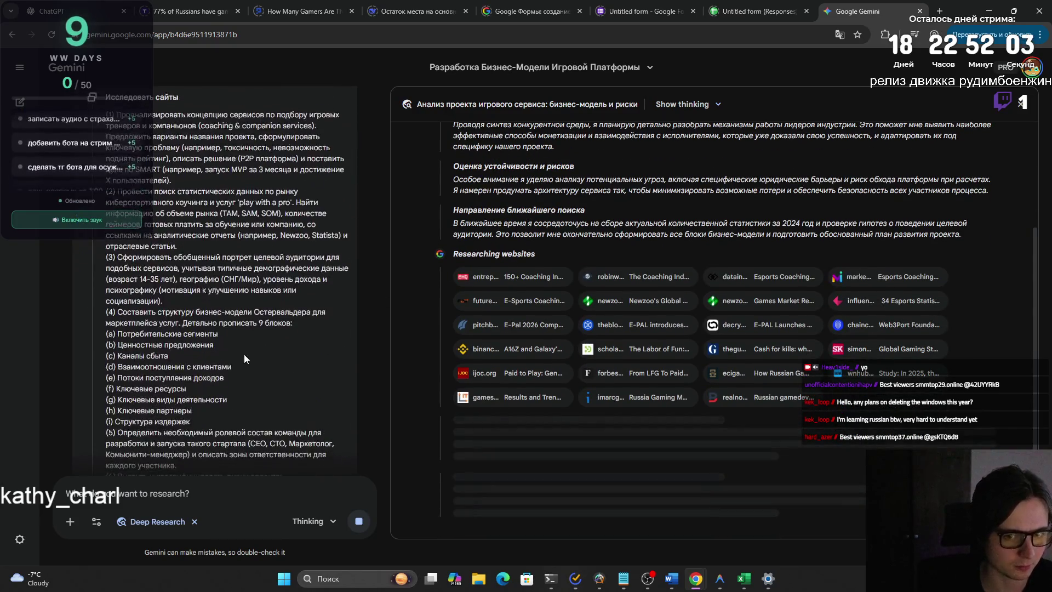
scroll(244, 355, "down", 3)
scroll(245, 355, "down", 5)
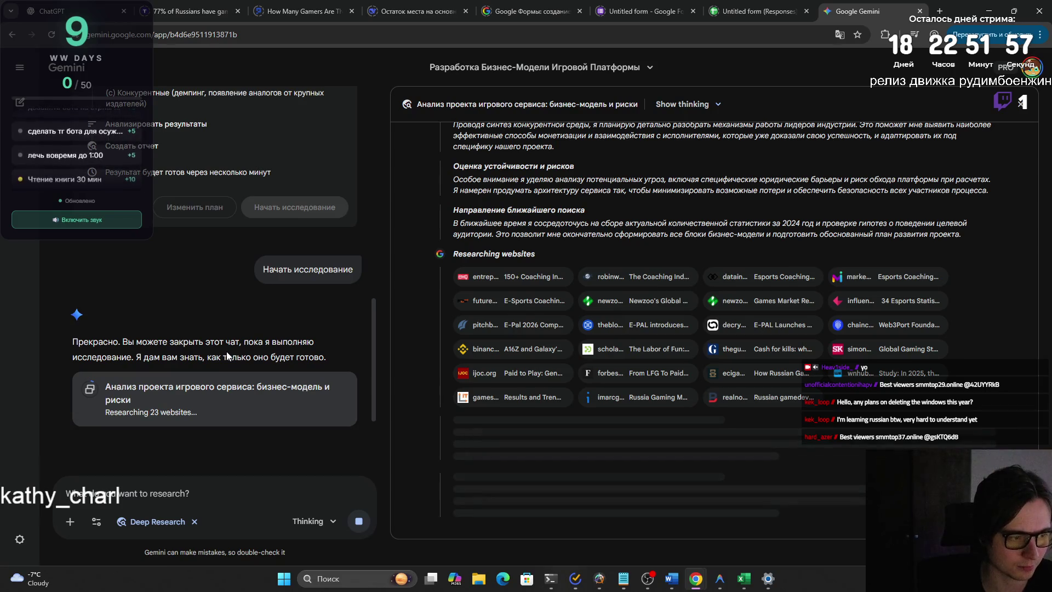
scroll(226, 352, "down", 1)
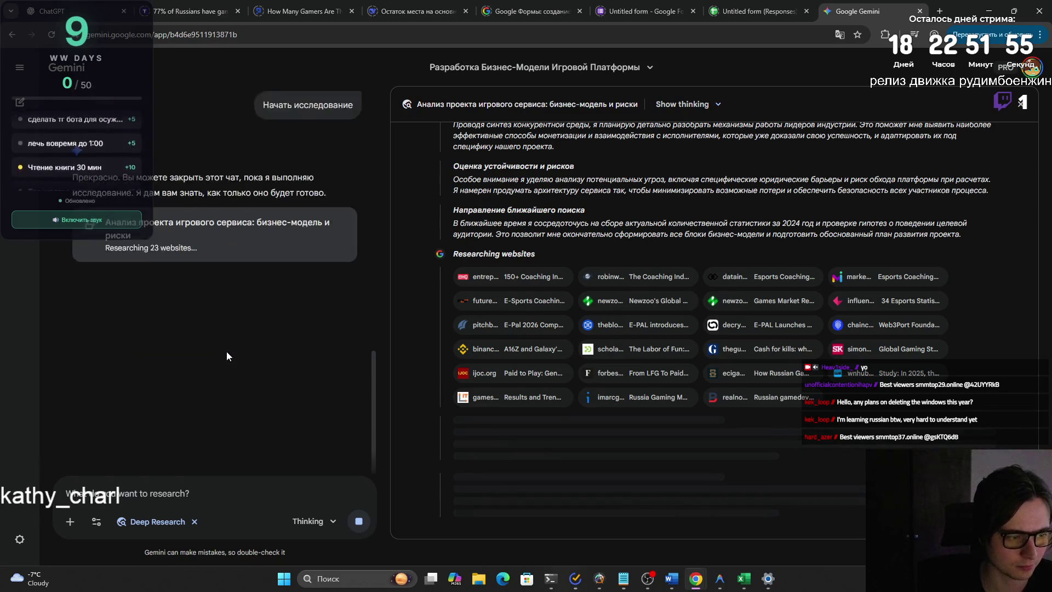
scroll(226, 350, "up", 3)
scroll(226, 351, "up", 2)
scroll(226, 351, "up", 2)
scroll(226, 351, "up", 1)
scroll(226, 354, "up", 2)
scroll(225, 350, "up", 2)
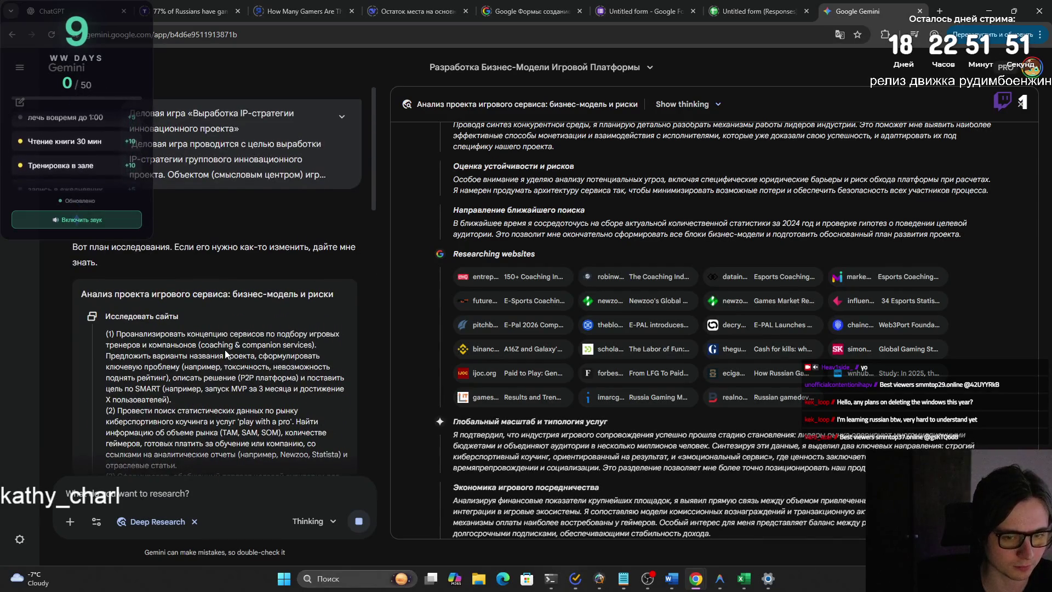
scroll(225, 349, "down", 1)
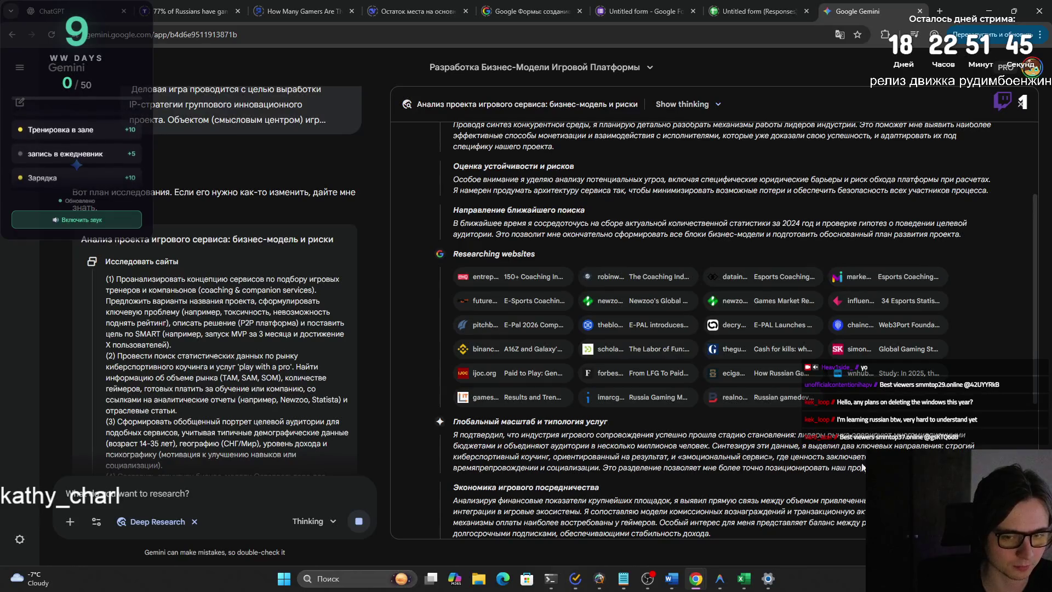
scroll(858, 467, "down", 1)
scroll(857, 468, "down", 1)
scroll(855, 471, "down", 1)
scroll(853, 474, "down", 1)
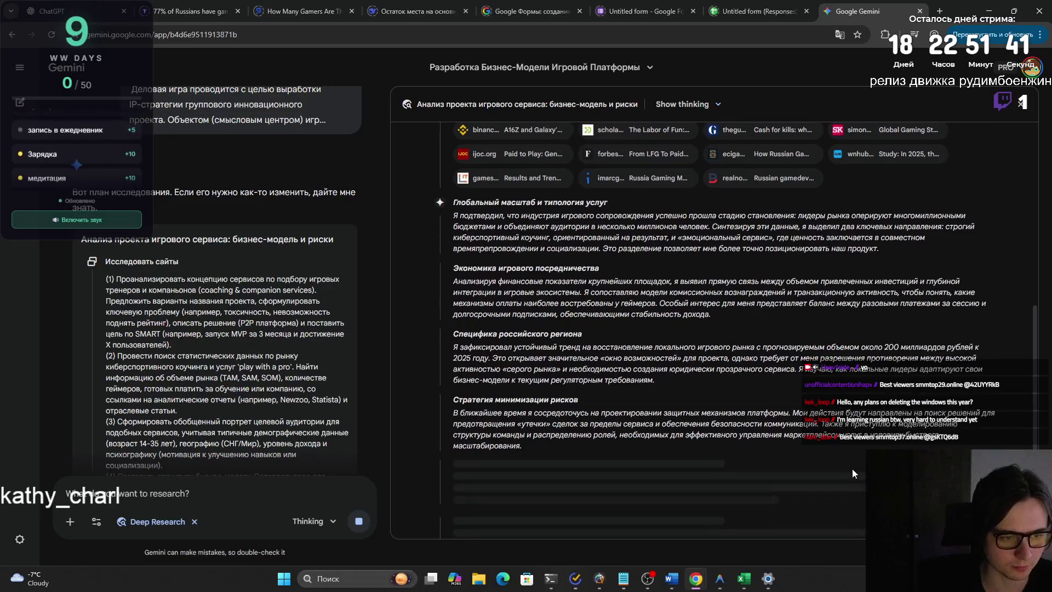
scroll(847, 469, "down", 1)
scroll(620, 313, "up", 2)
scroll(621, 313, "up", 3)
scroll(620, 312, "up", 2)
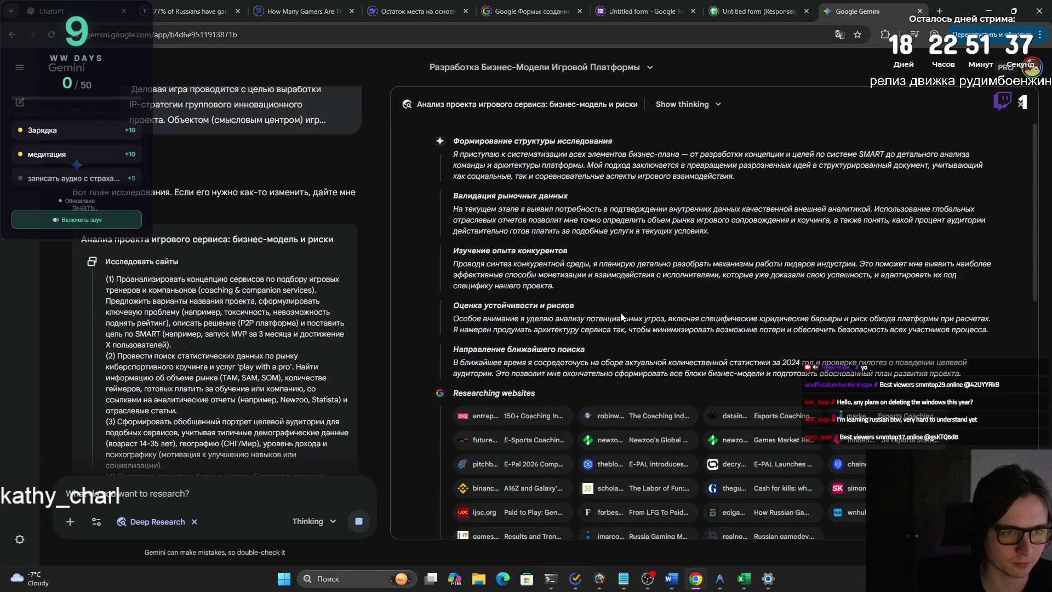
Leave the research view choices unchanged and expand the 'Деловая игра' prompt card to full text.
left_click(691, 103)
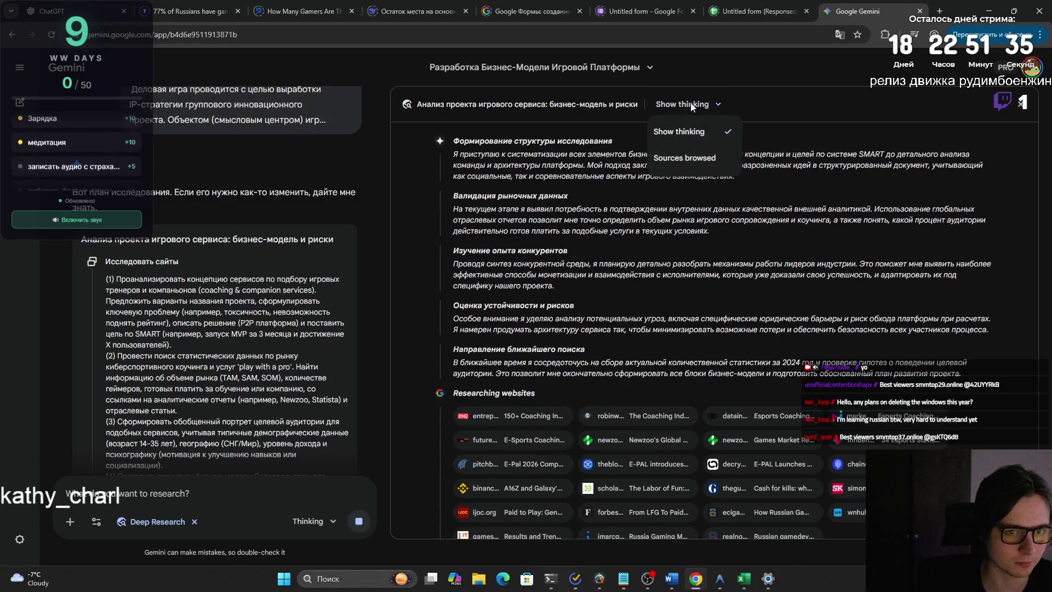
left_click(691, 104)
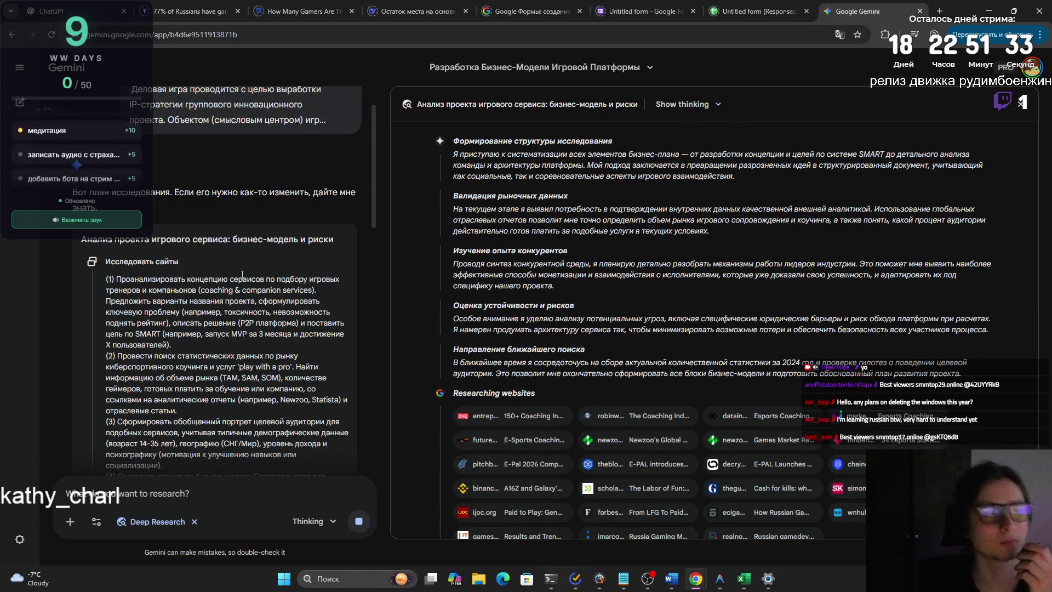
scroll(242, 273, "up", 1)
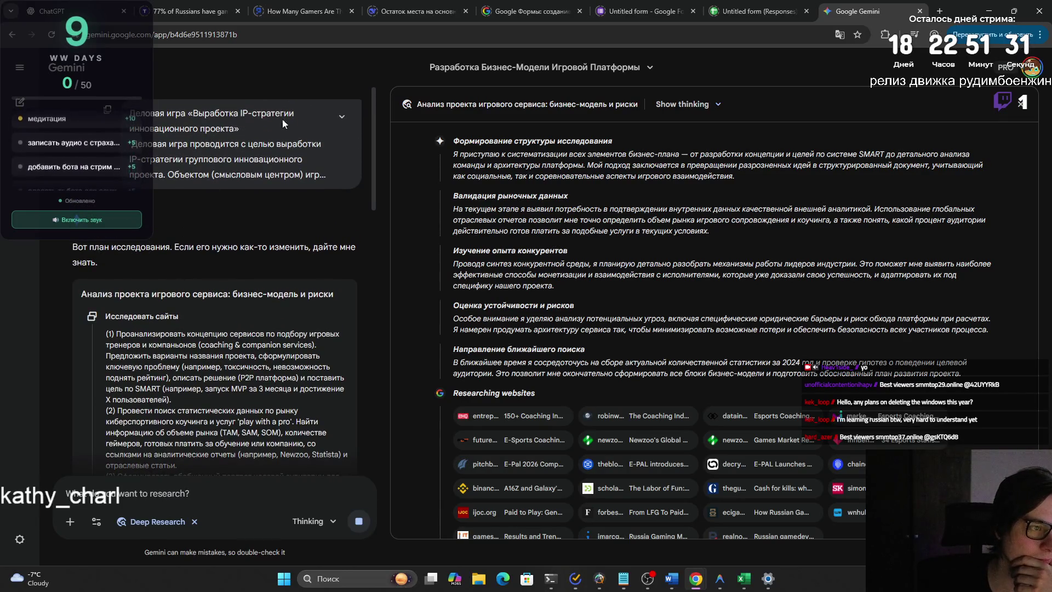
left_click(341, 116)
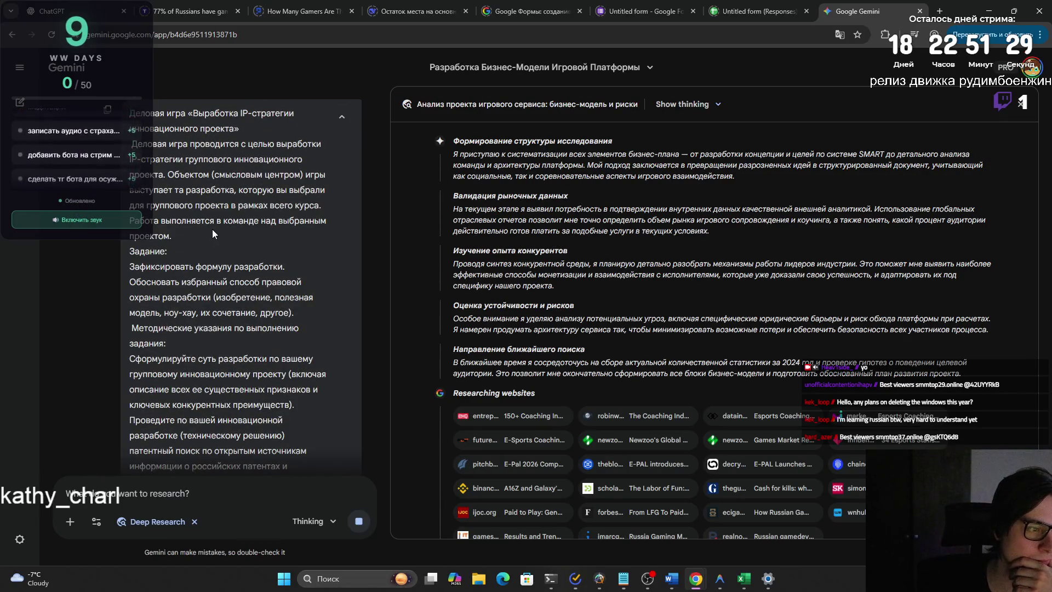
mouse_move(130, 113)
left_mouse_down()
mouse_move(201, 291)
mouse_move(297, 300)
left_mouse_up()
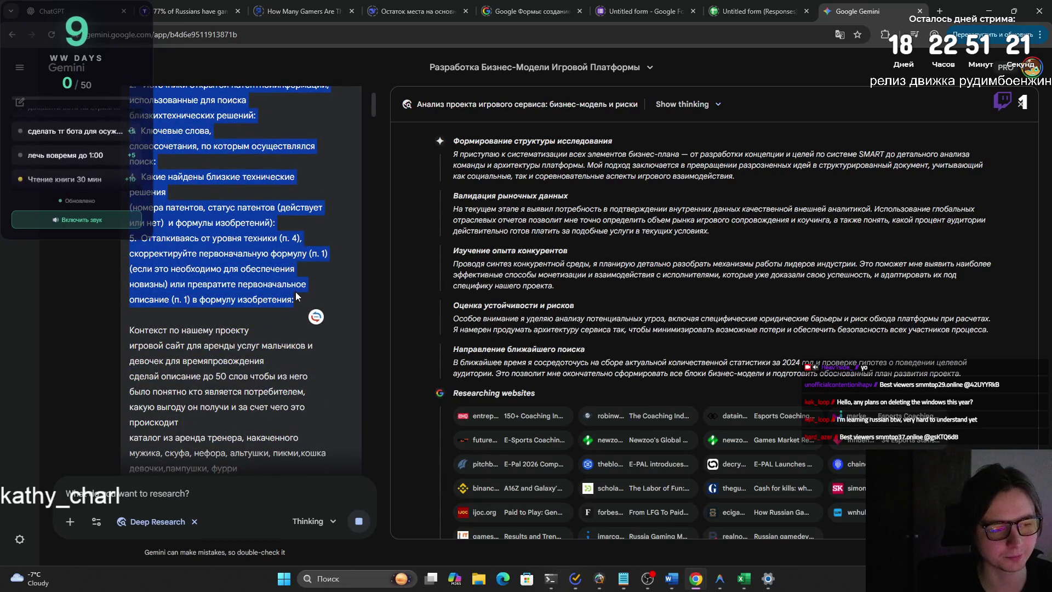
scroll(296, 296, "up", 15)
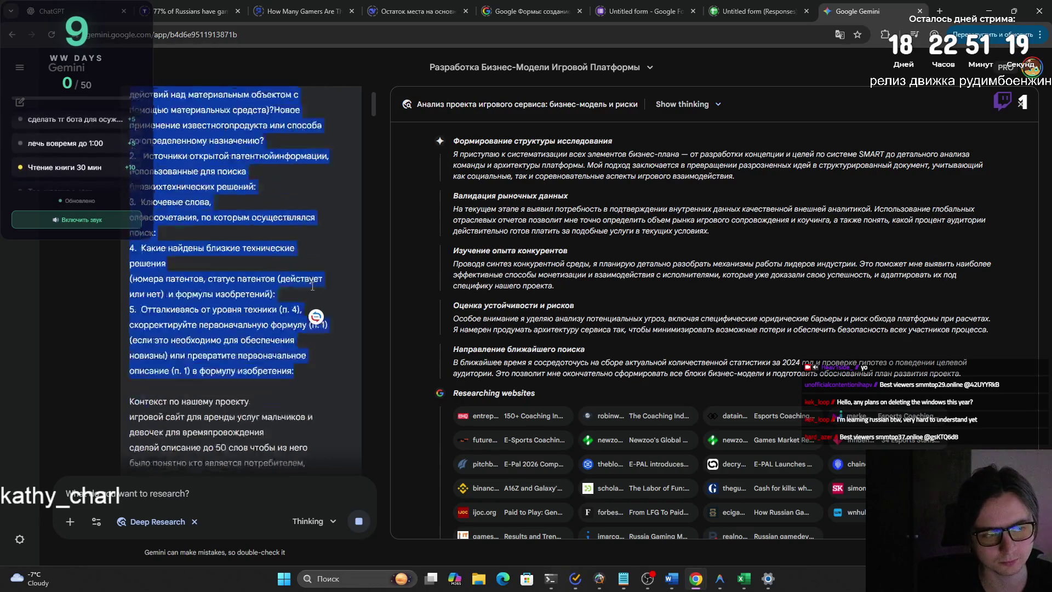
left_click(344, 114)
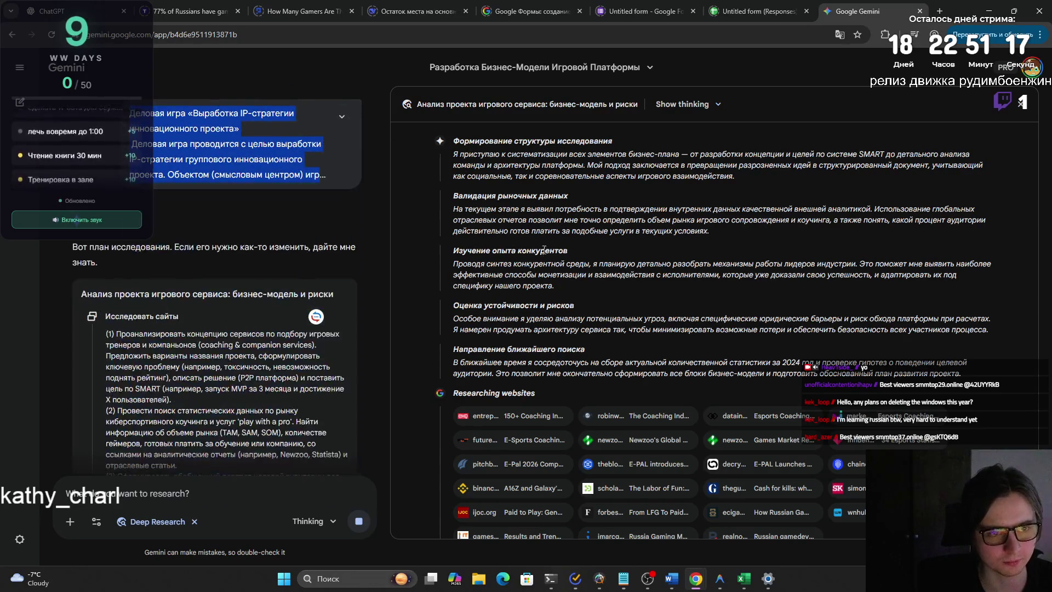
scroll(343, 233, "down", 5)
left_click(335, 233)
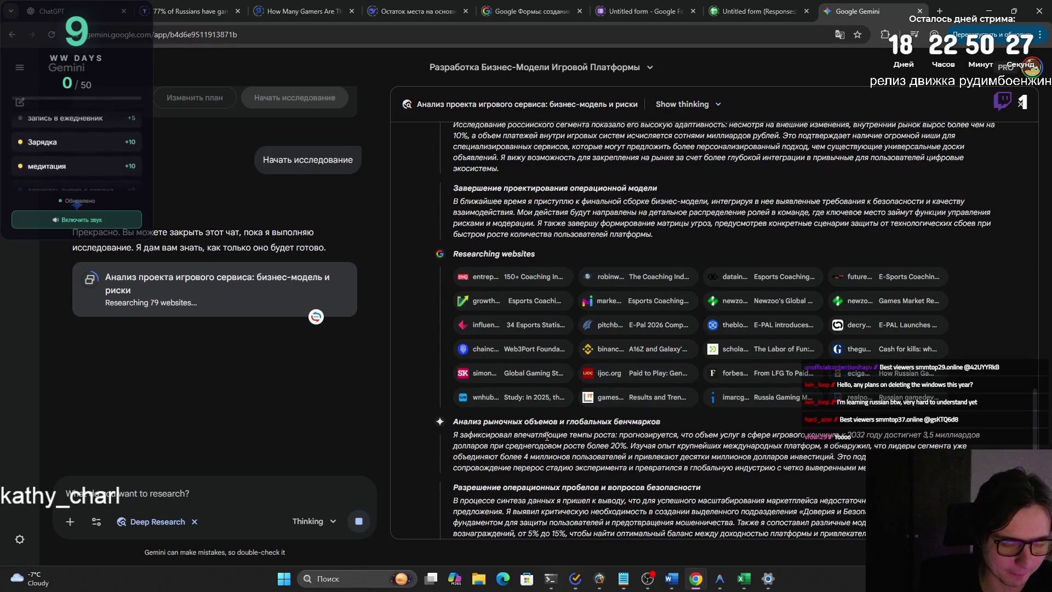
scroll(547, 436, "down", 1)
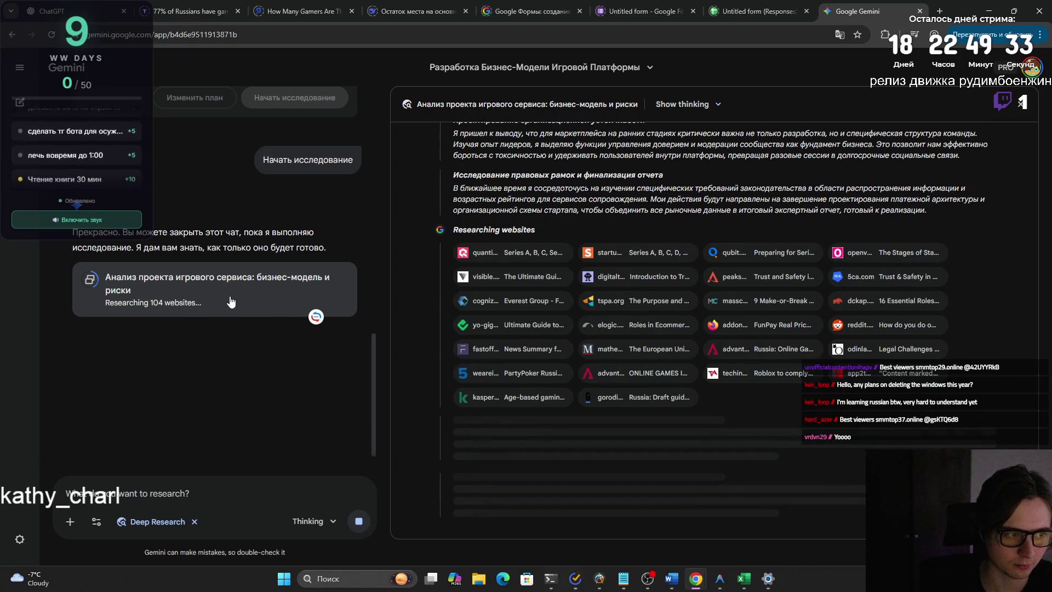
left_click(19, 68)
left_click(20, 68)
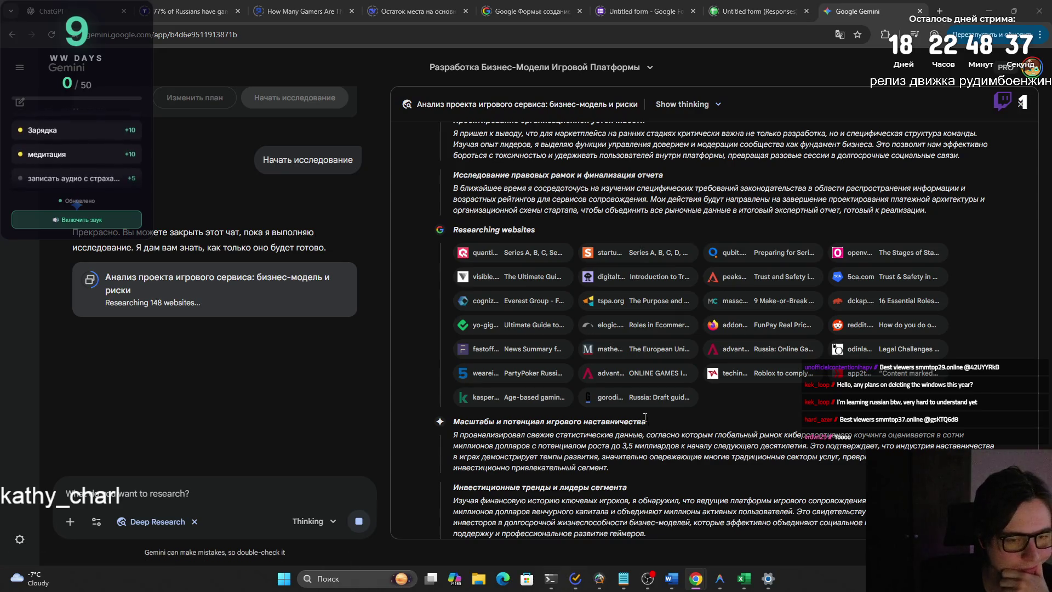
scroll(649, 418, "down", 5)
scroll(626, 427, "down", 5)
scroll(623, 429, "down", 2)
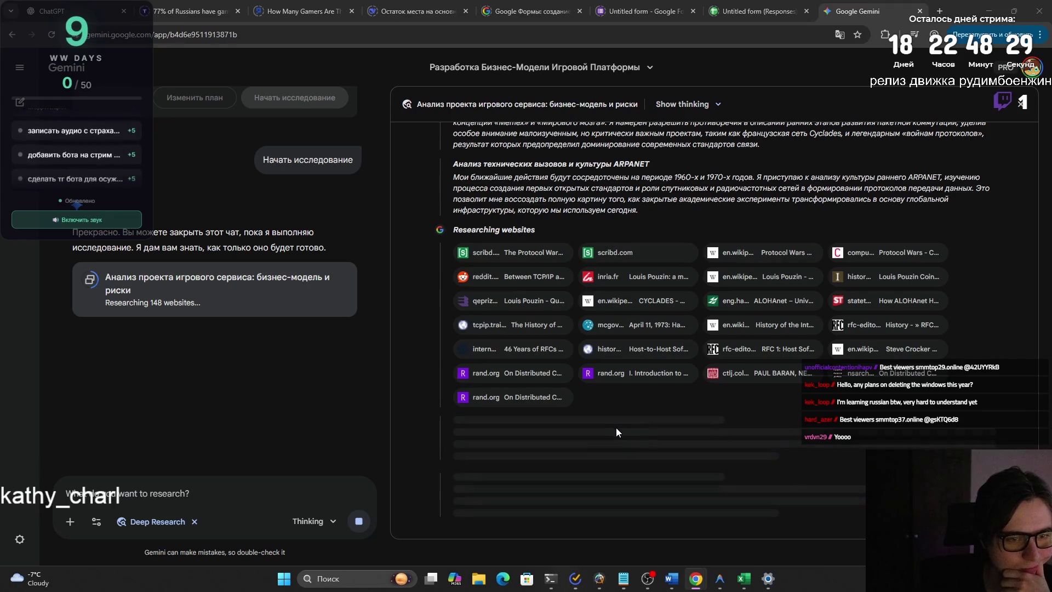
scroll(616, 428, "up", 3)
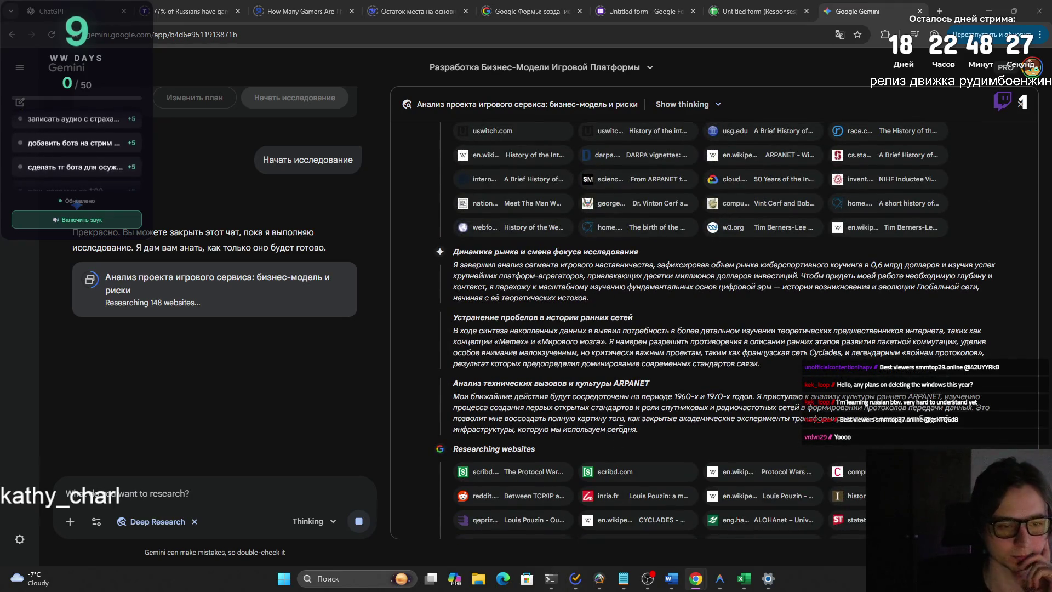
left_click_drag(614, 384, 660, 385)
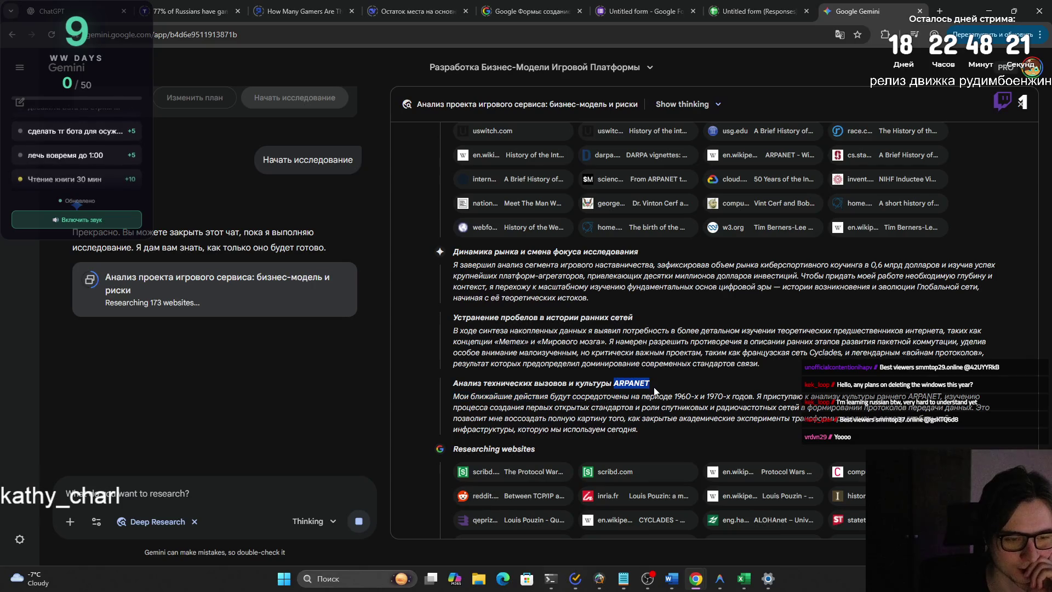
left_click(446, 394)
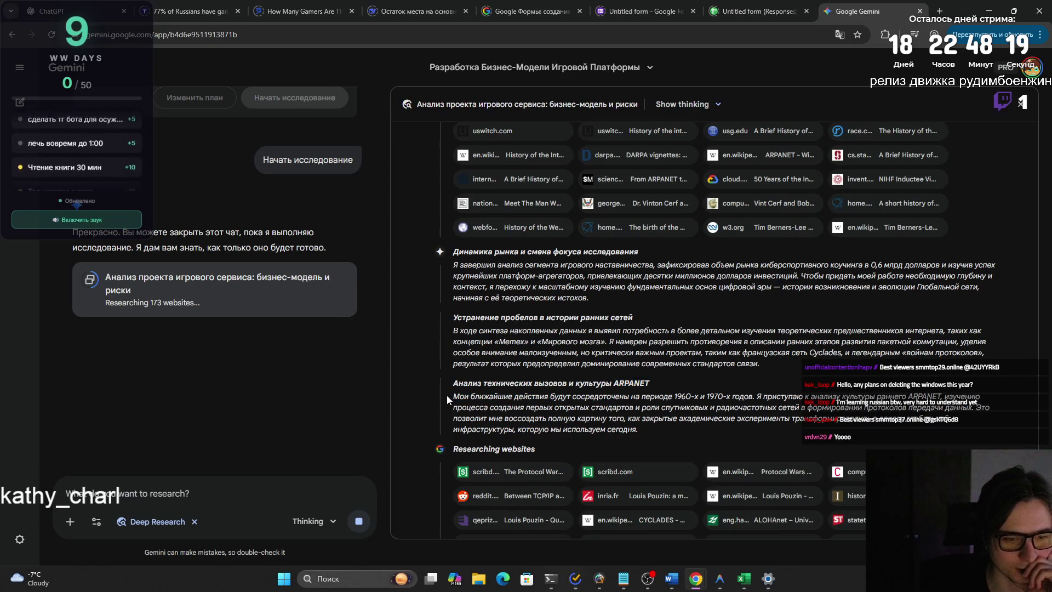
left_click_drag(450, 396, 746, 399)
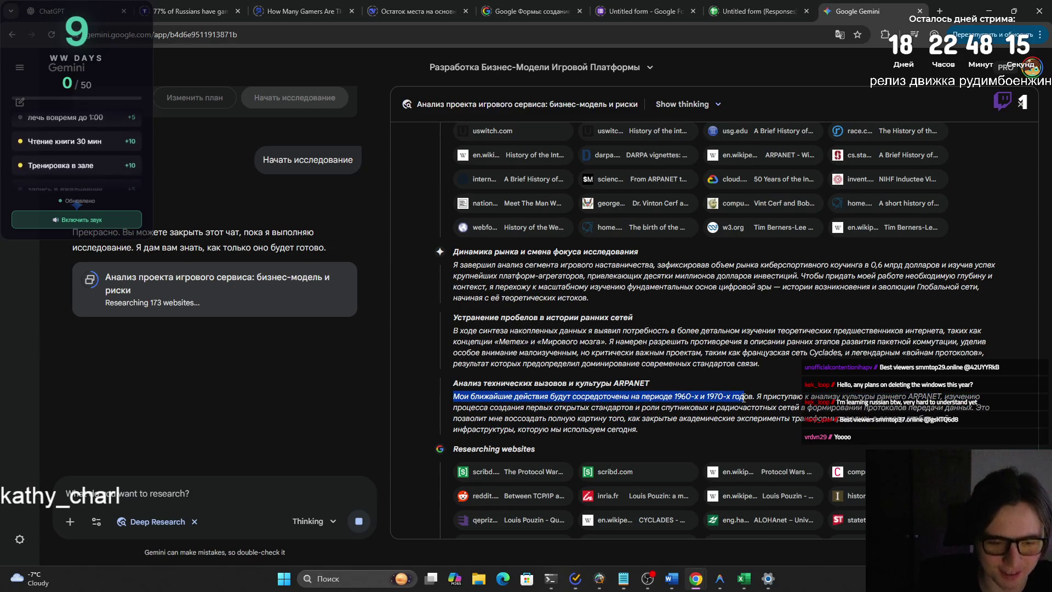
mouse_move(746, 398)
left_mouse_down()
mouse_move(962, 398)
mouse_move(714, 408)
mouse_move(969, 408)
mouse_move(630, 419)
mouse_move(813, 419)
mouse_move(608, 429)
left_mouse_up()
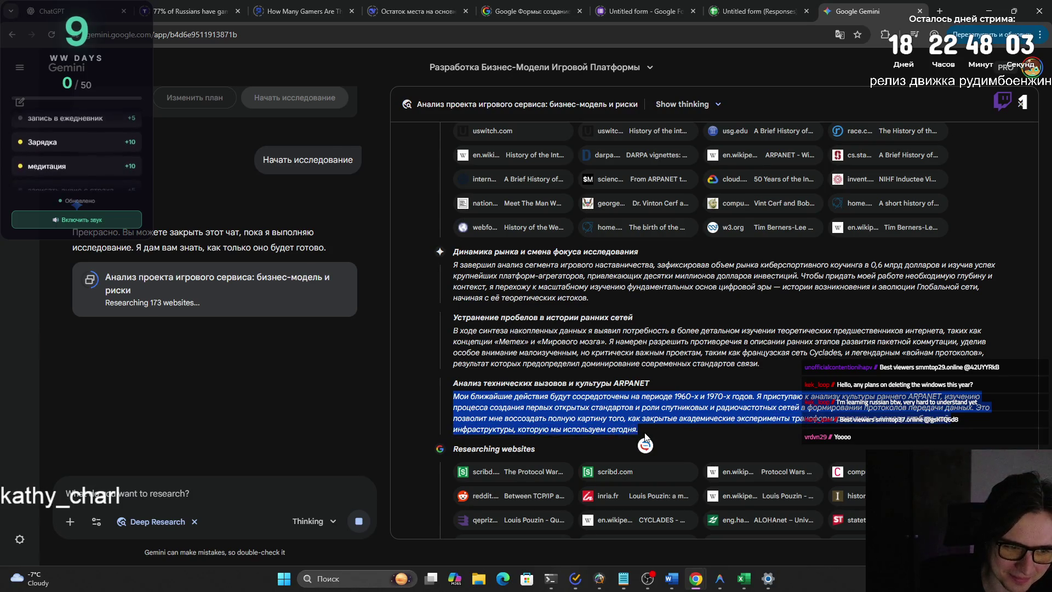
left_click(644, 437)
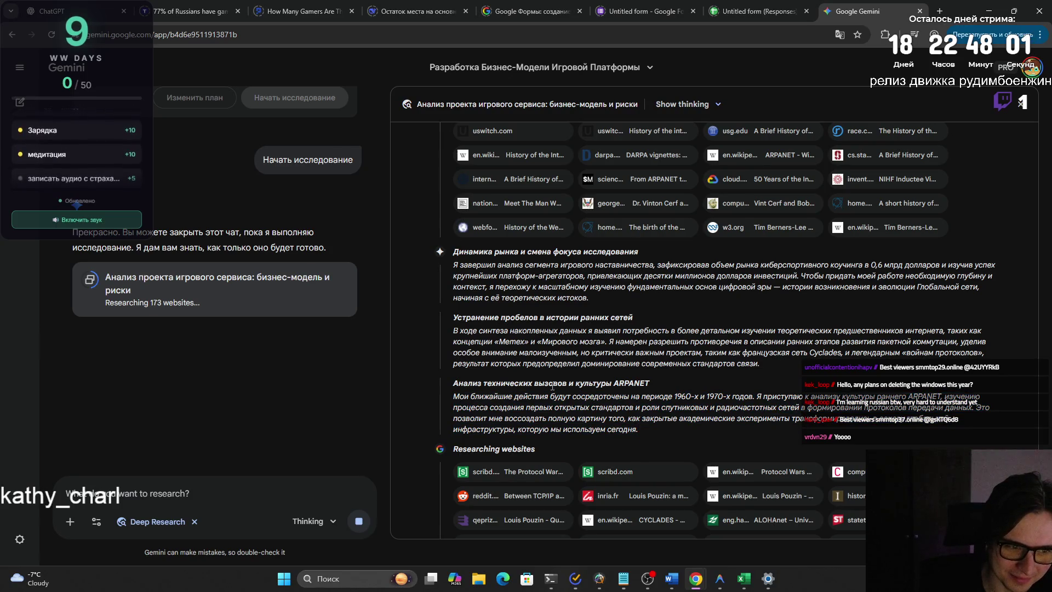
left_click_drag(541, 341, 605, 343)
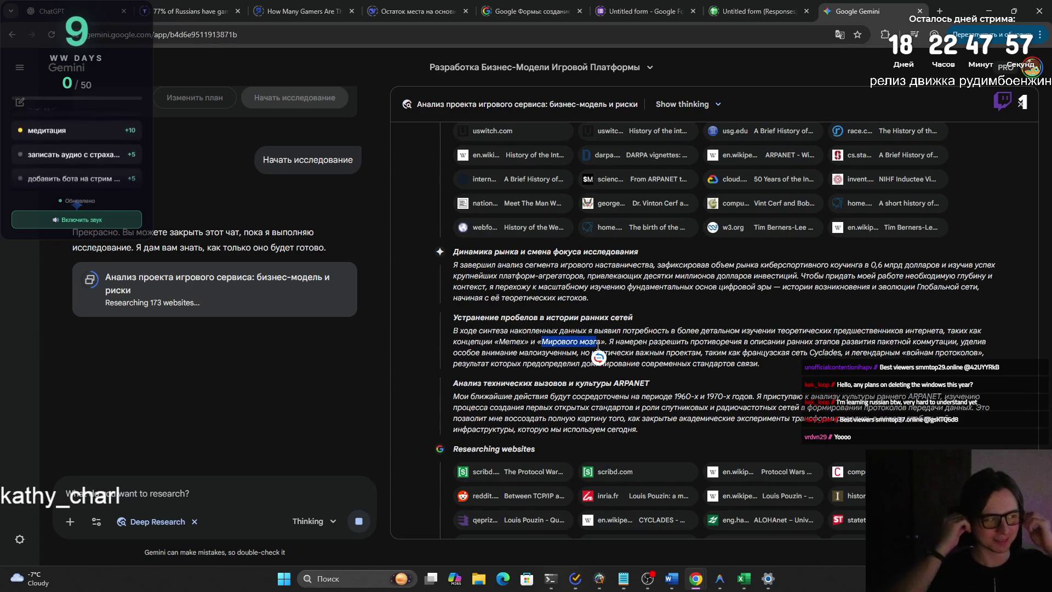
scroll(589, 367, "up", 1)
scroll(590, 367, "up", 1)
scroll(592, 363, "up", 1)
scroll(595, 360, "up", 1)
scroll(598, 356, "up", 2)
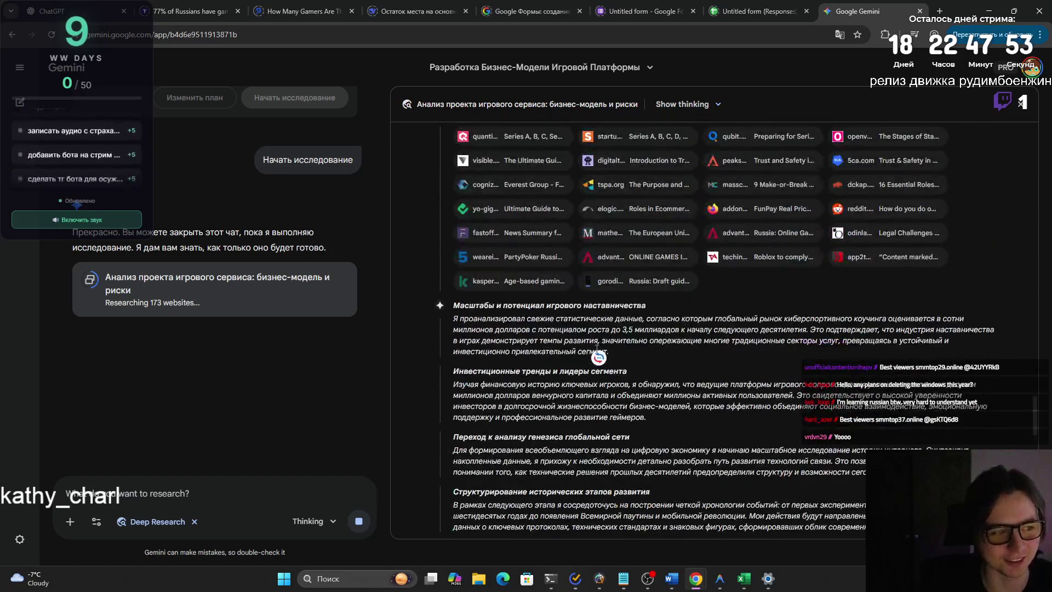
scroll(667, 364, "down", 5)
scroll(665, 361, "down", 5)
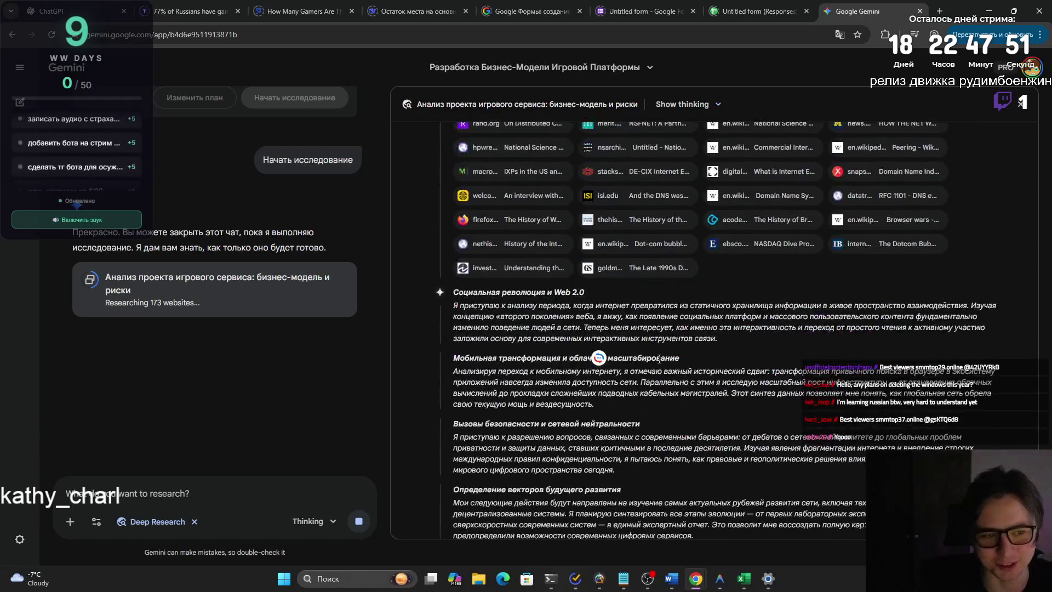
left_click_drag(500, 317, 595, 318)
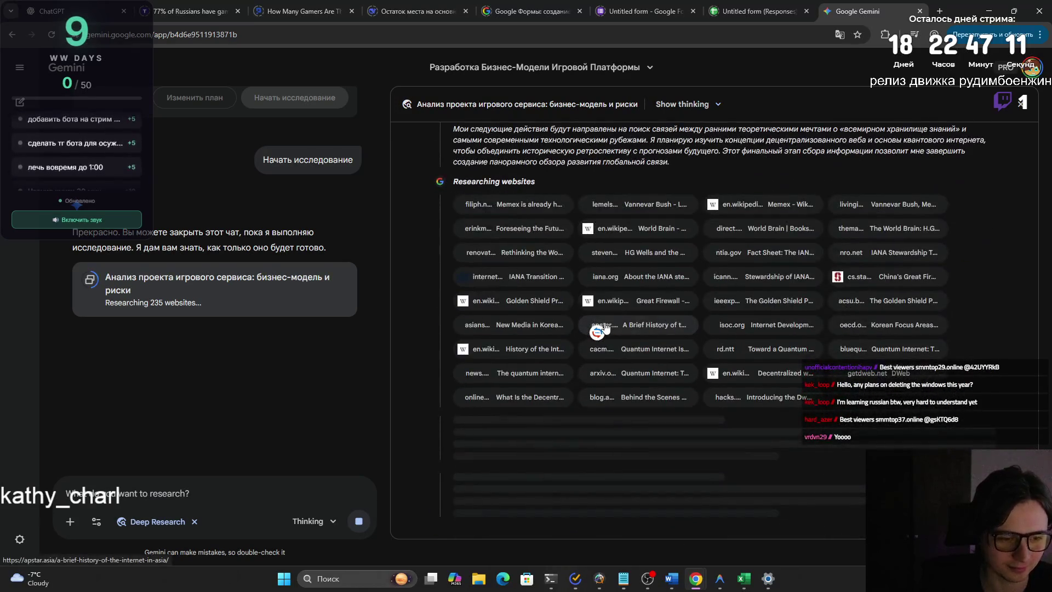
scroll(595, 322, "up", 5)
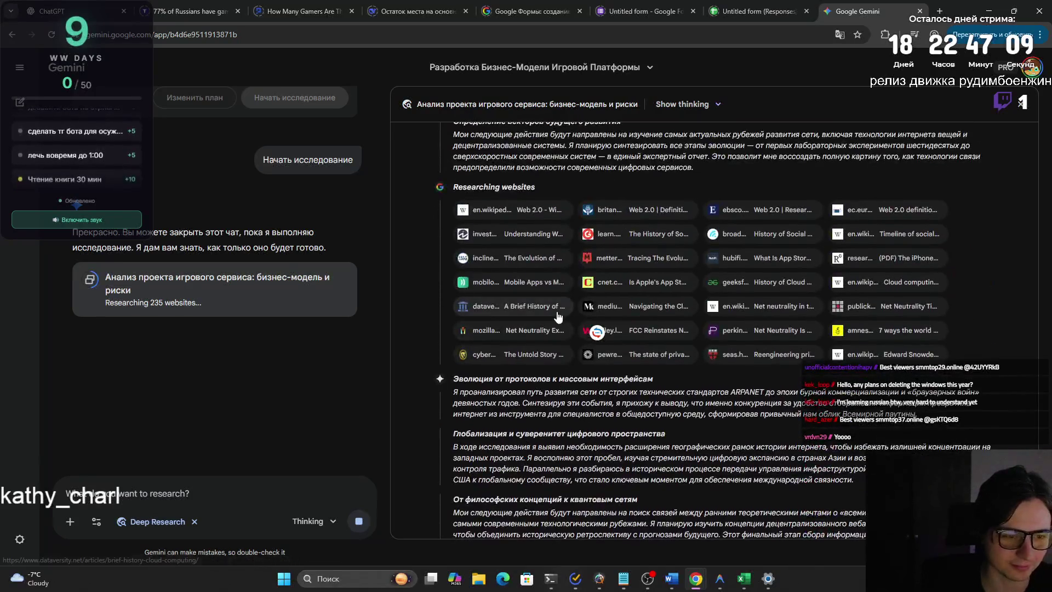
scroll(557, 317, "down", 1)
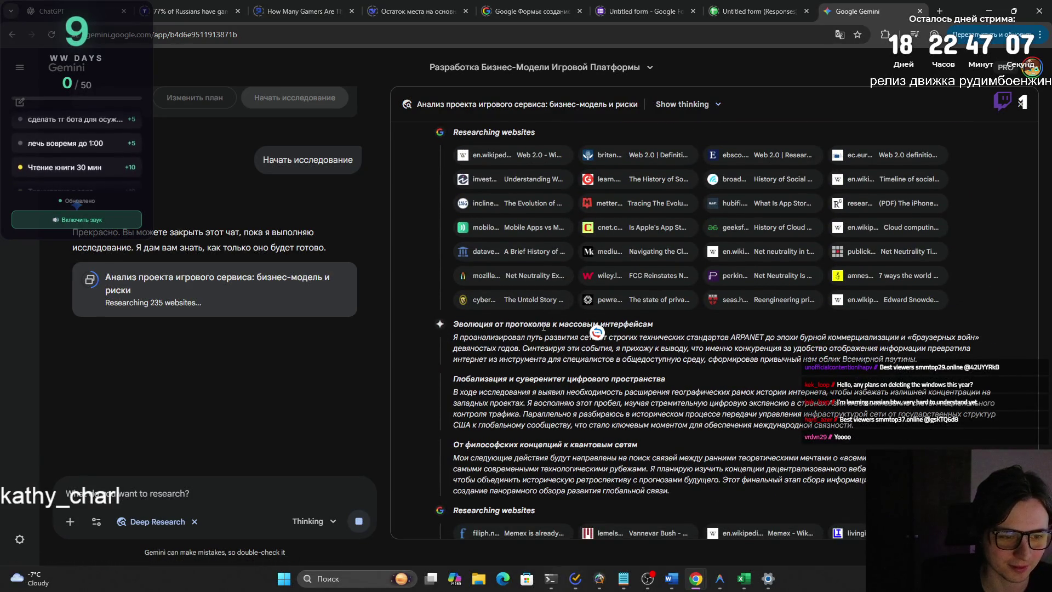
mouse_move(459, 337)
left_mouse_down()
mouse_move(937, 339)
mouse_move(524, 348)
mouse_move(972, 348)
mouse_move(571, 359)
mouse_move(641, 376)
left_mouse_up()
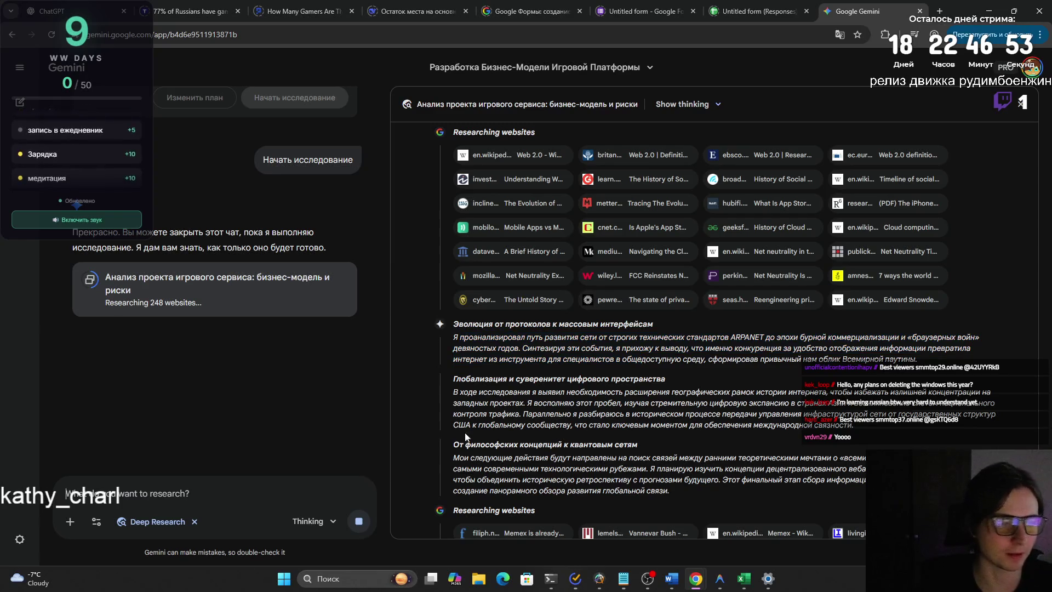
scroll(578, 393, "down", 5)
scroll(578, 393, "down", 5)
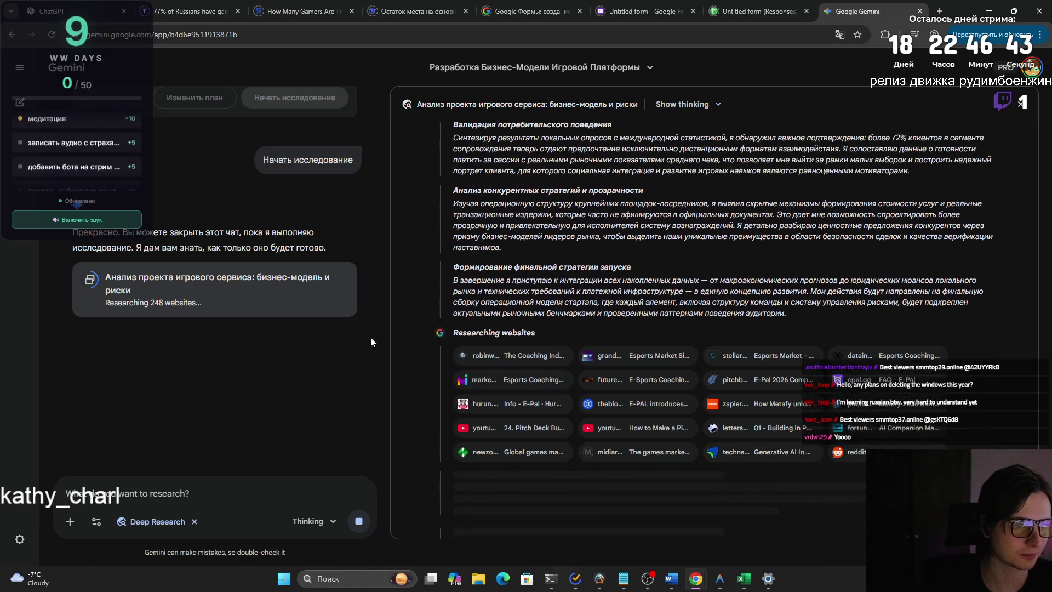
scroll(353, 333, "up", 3)
scroll(325, 324, "up", 3)
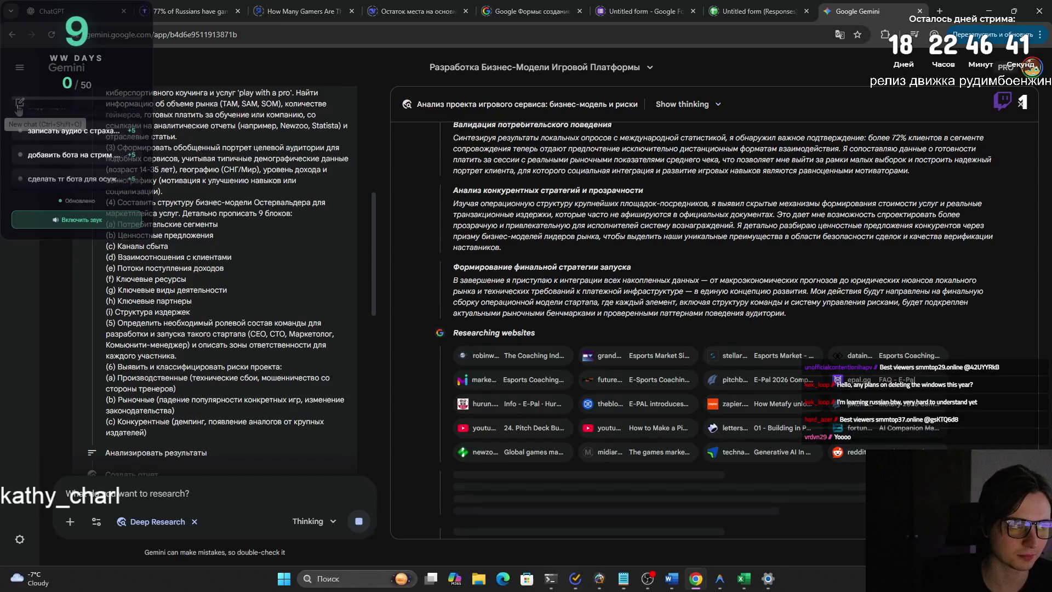
scroll(211, 173, "up", 4)
Expand the original research prompt and select its entire text for reuse.
right_click(211, 173)
key("Escape")
left_click(341, 116)
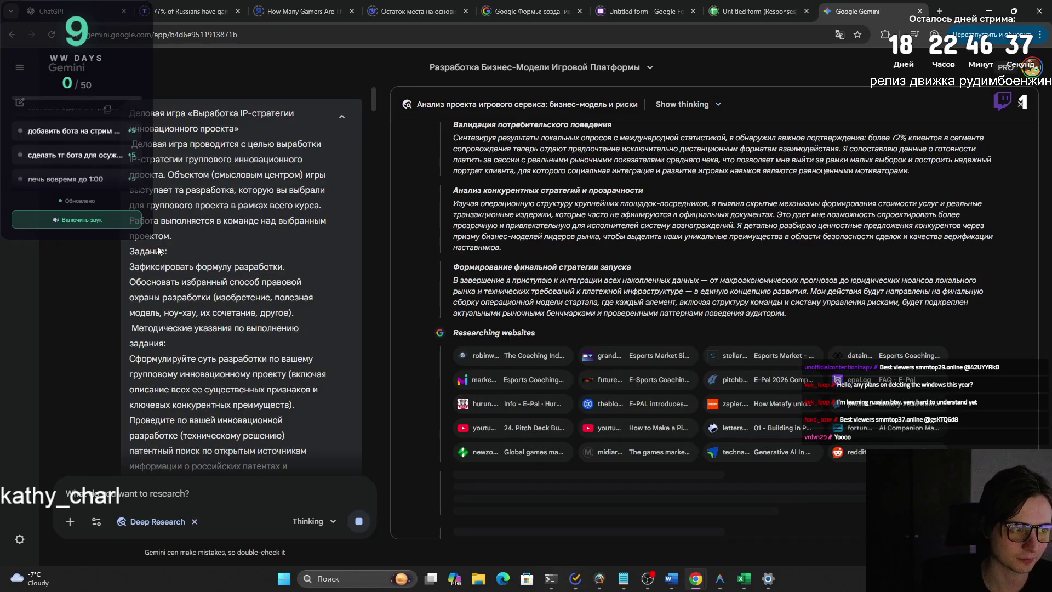
scroll(133, 262, "down", 3)
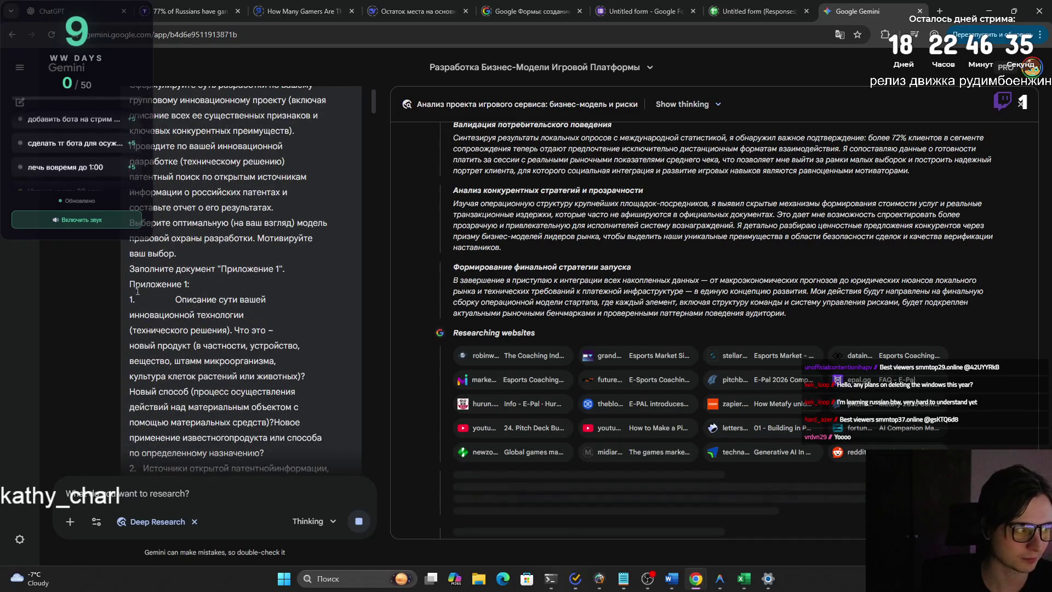
scroll(139, 299, "down", 2)
scroll(135, 312, "down", 2)
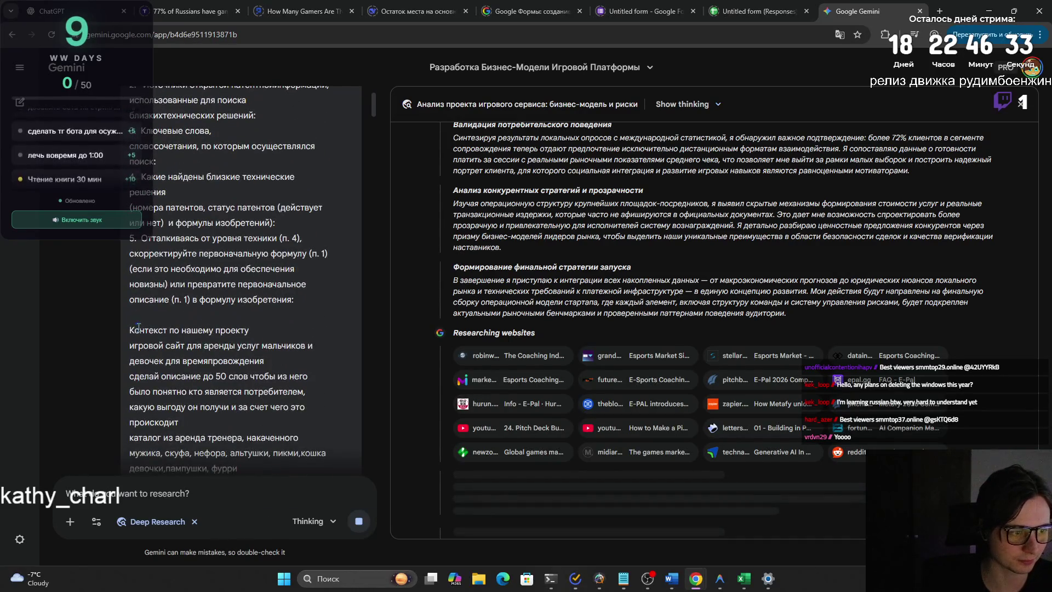
left_click_drag(131, 328, 319, 546)
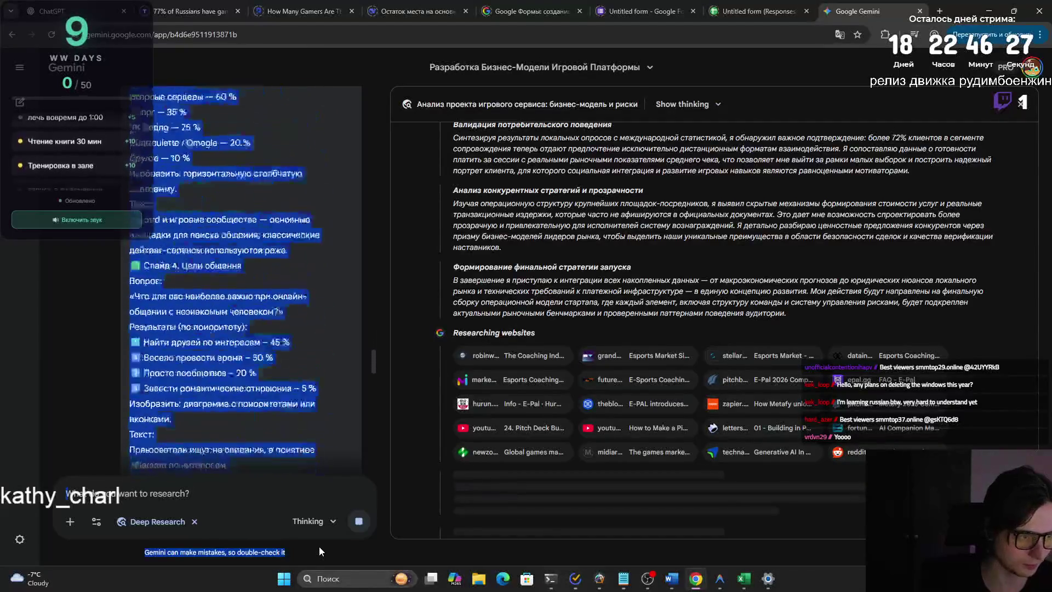
mouse_move(320, 547)
left_mouse_down()
mouse_move(283, 306)
mouse_move(203, 224)
left_mouse_up()
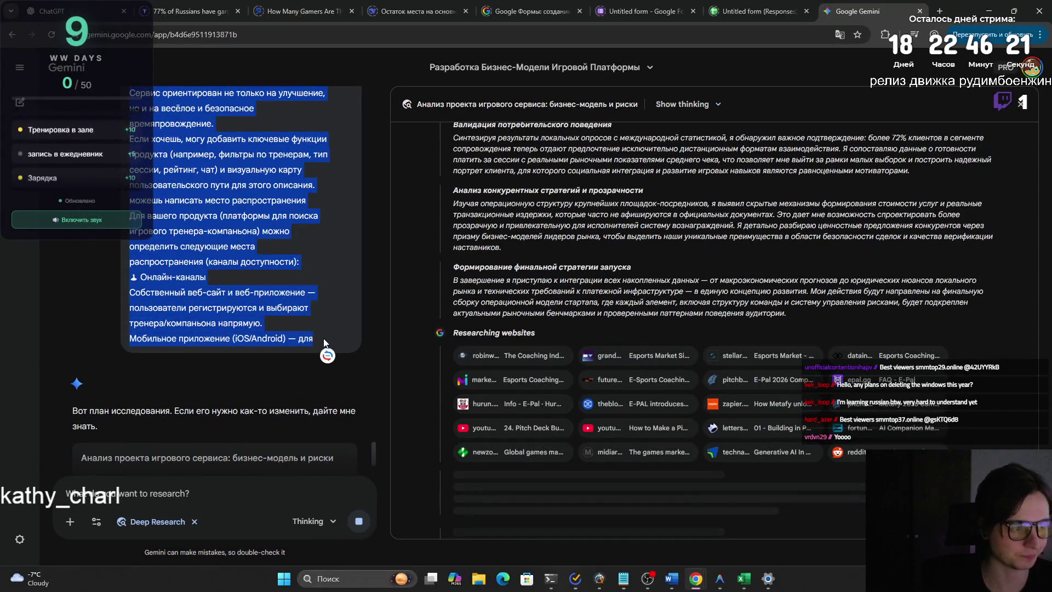
Paste the copied project context into a new Gemini chat with blank lines above it.
key("ctrl+shift+o")
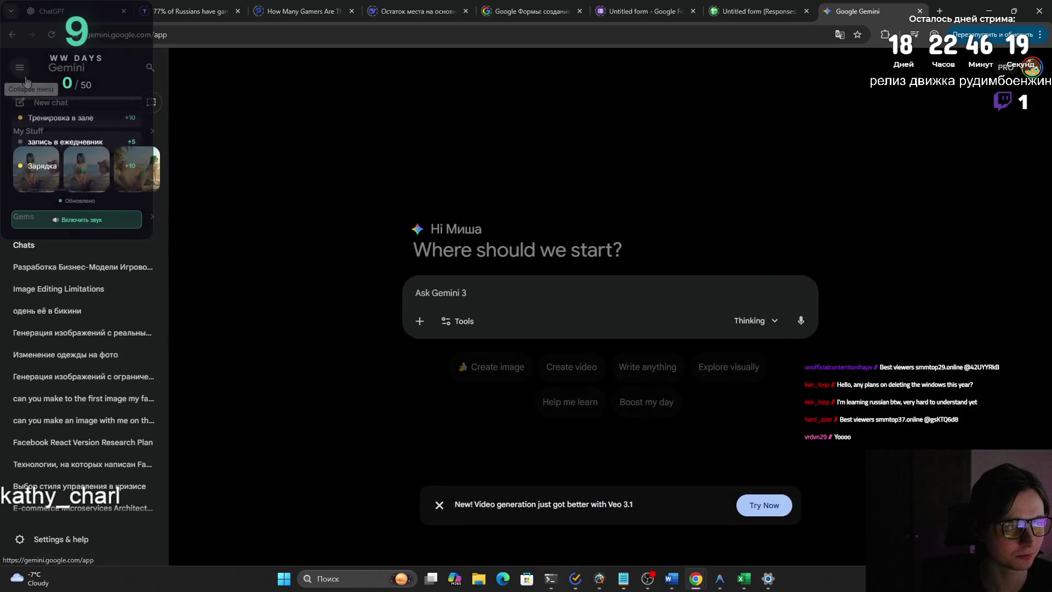
key("ctrl+v")
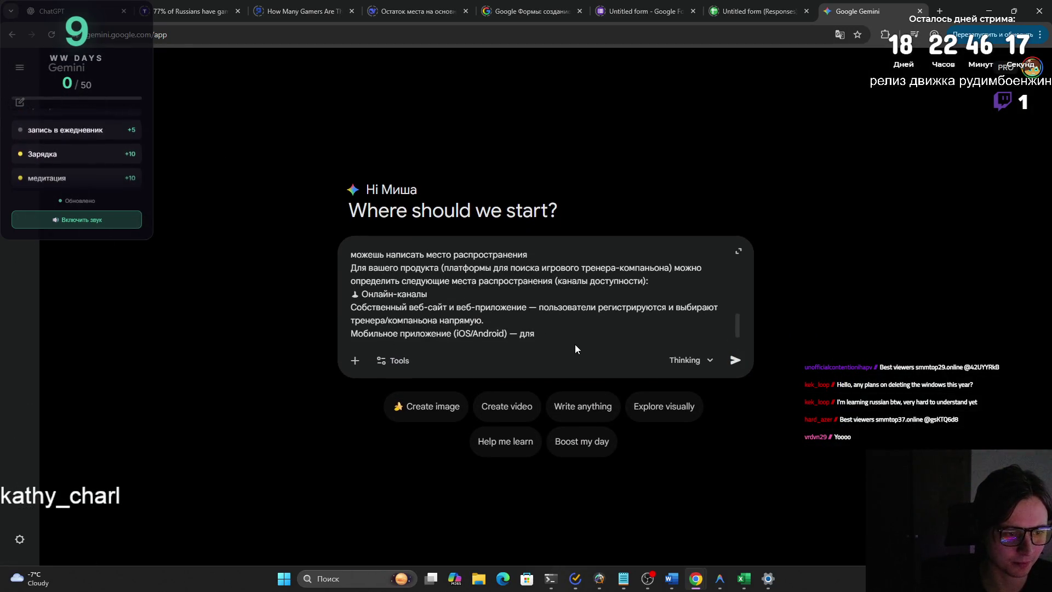
left_click_drag(738, 325, 733, 242)
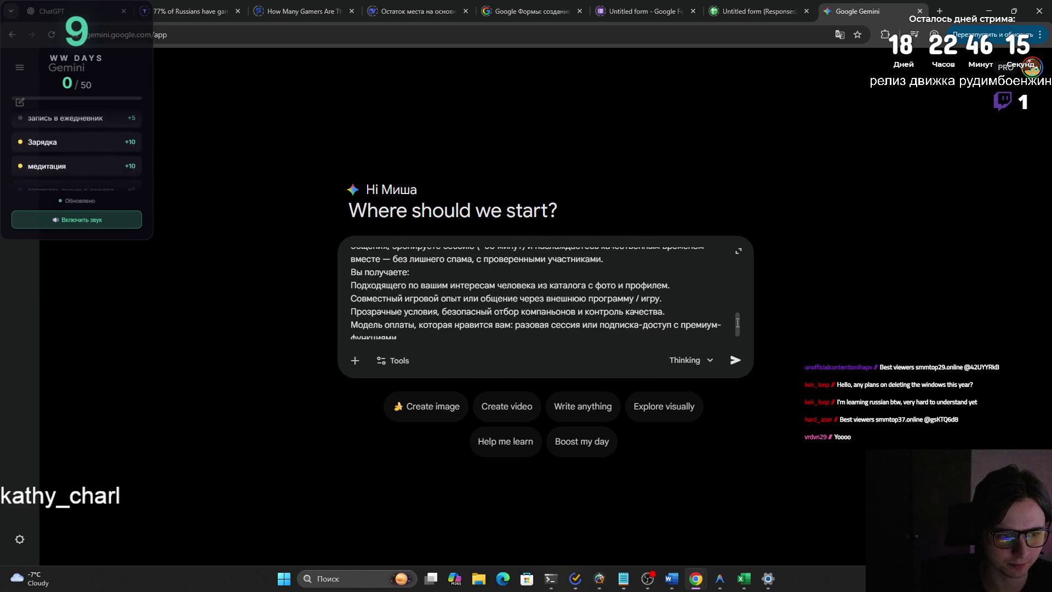
left_click(347, 257)
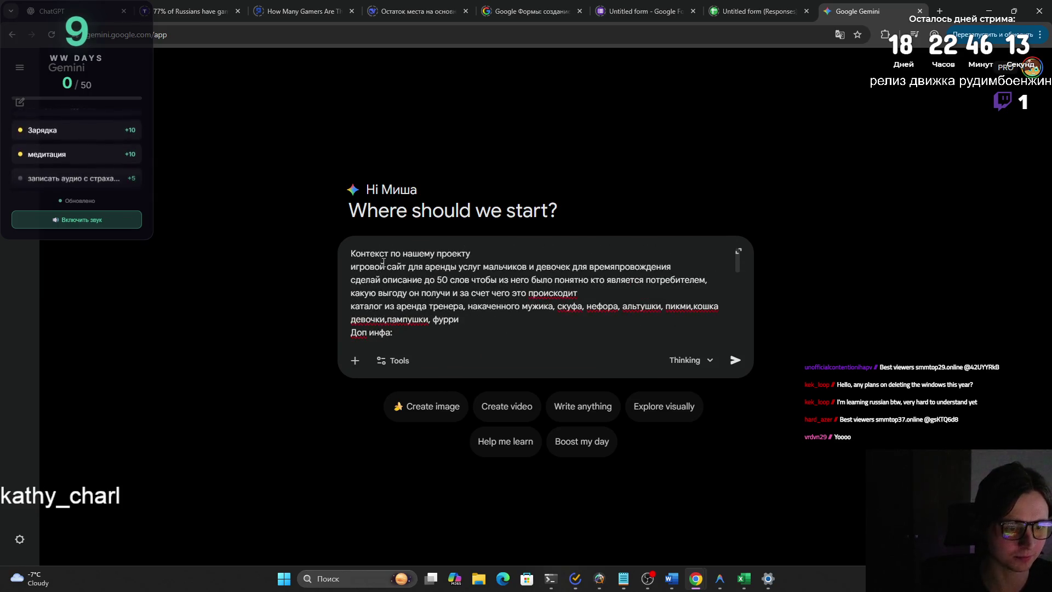
key("shift+Return")
key("shift+Return")
key("Up")
key("Up")
type("П")
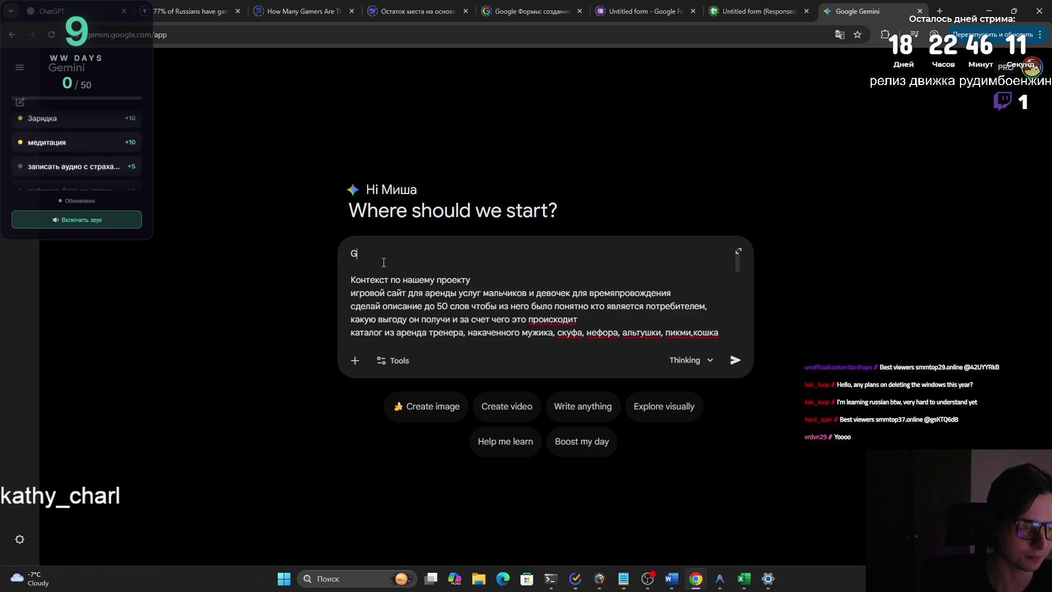
type("роанализируй данный к")
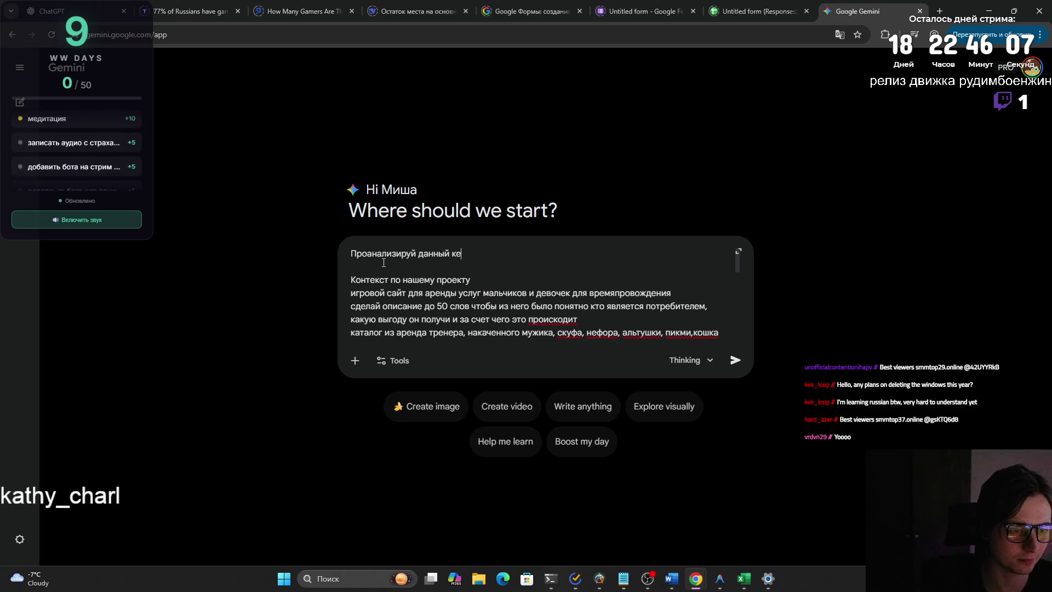
type("онтекс  Конт")
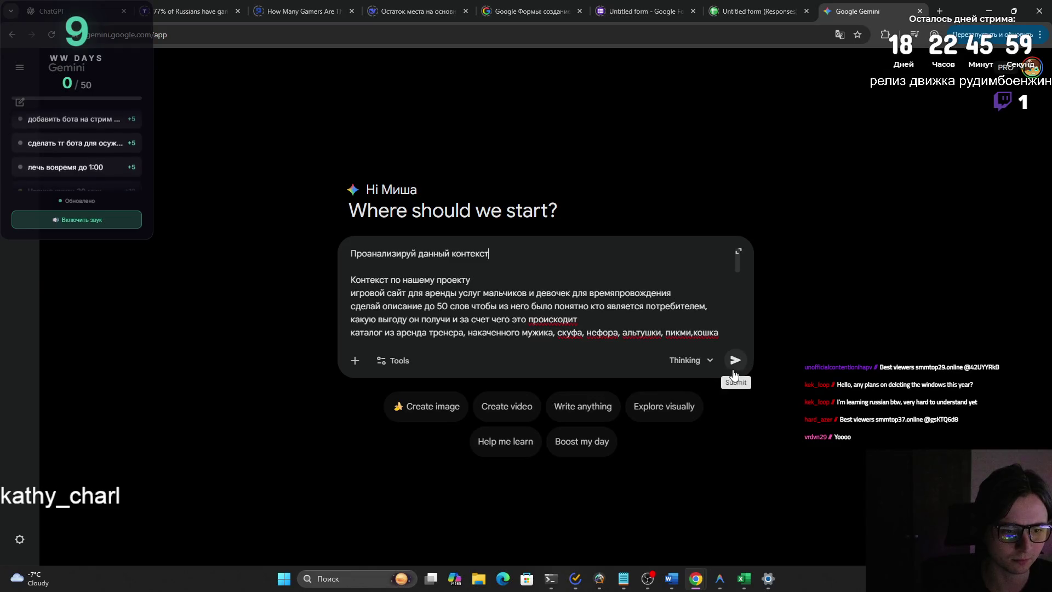
Lead the context with 'Проанализируй данный контекст чата с CHATGPT по проекту' and send it.
left_click(491, 258)
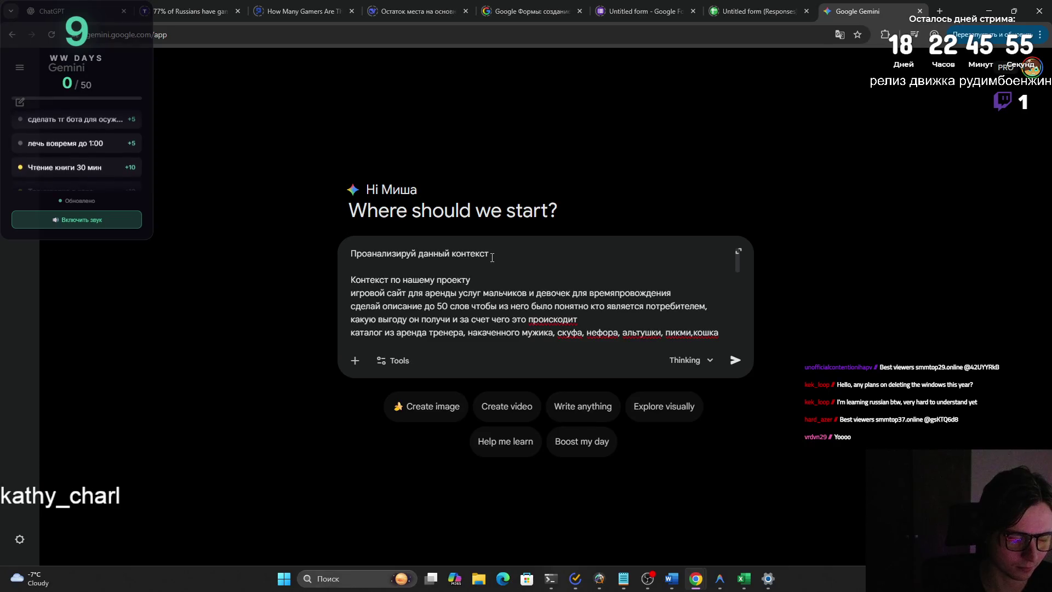
type("и")
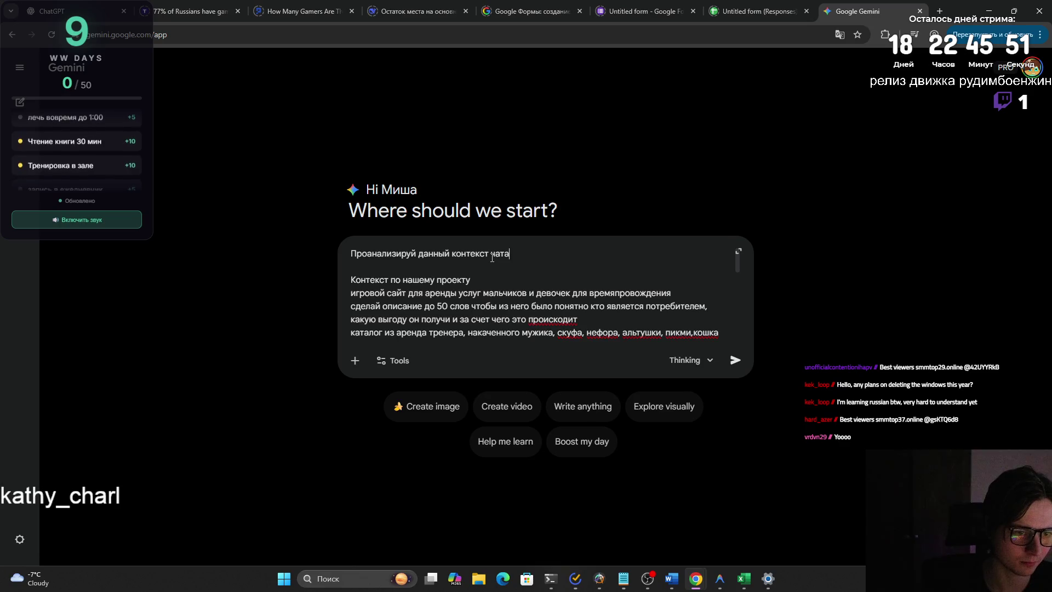
type("с ")
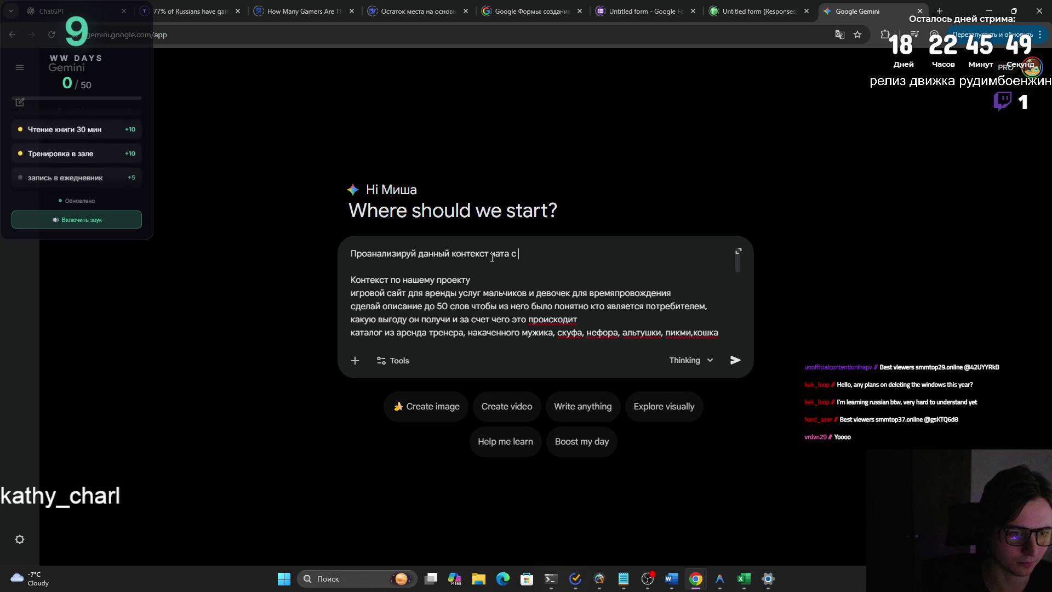
type("CHATGPT")
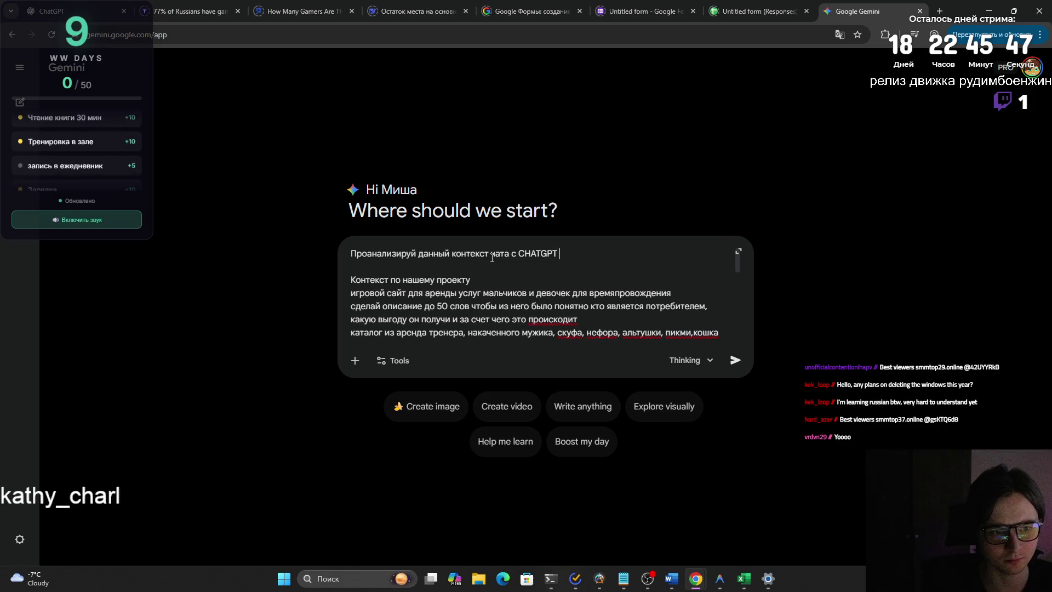
key("ctrl+Left")
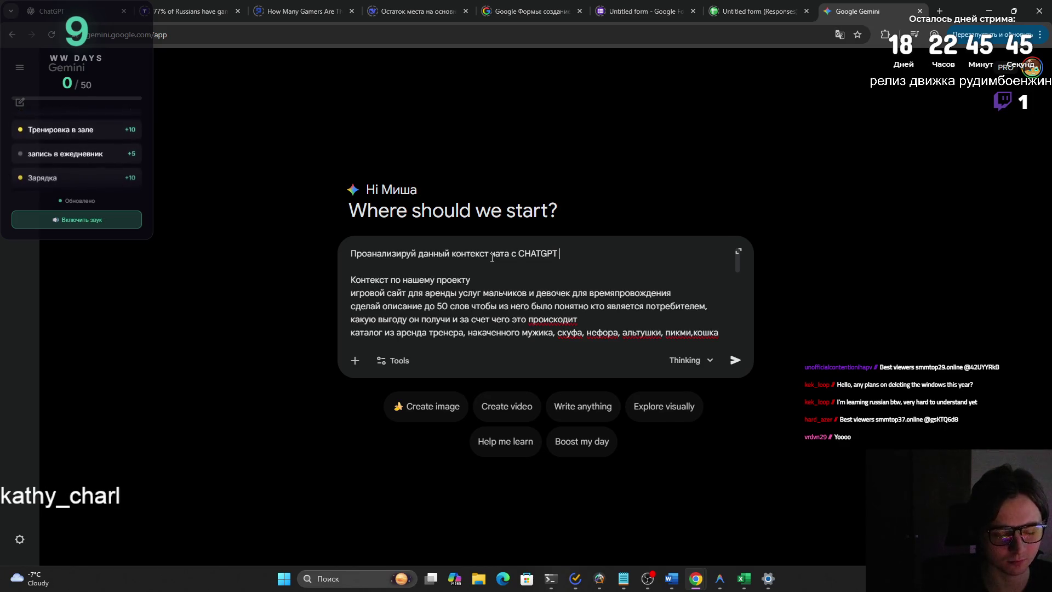
type("по")
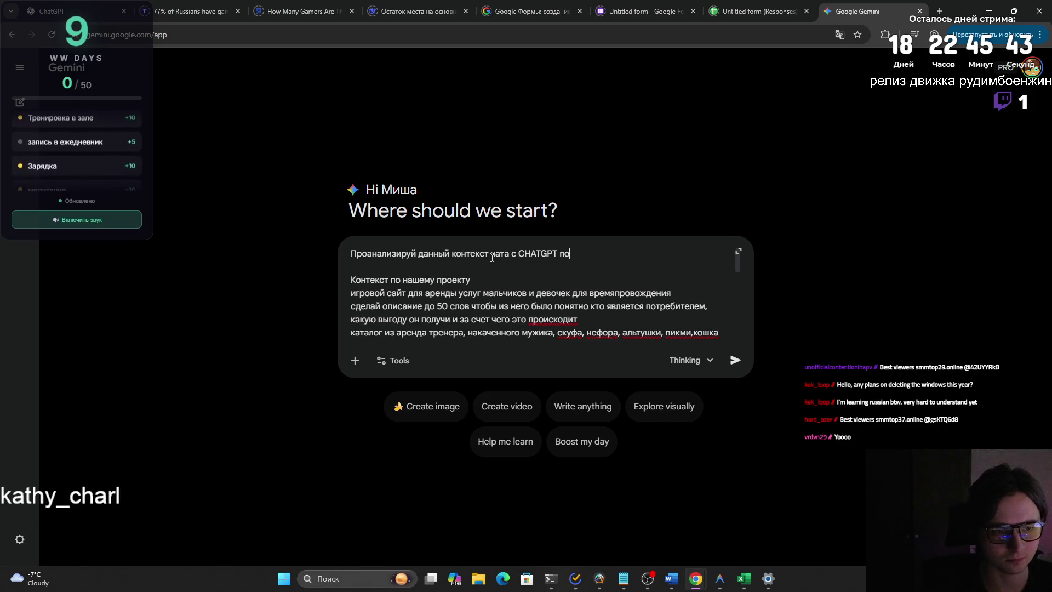
type("роект")
key("Return")
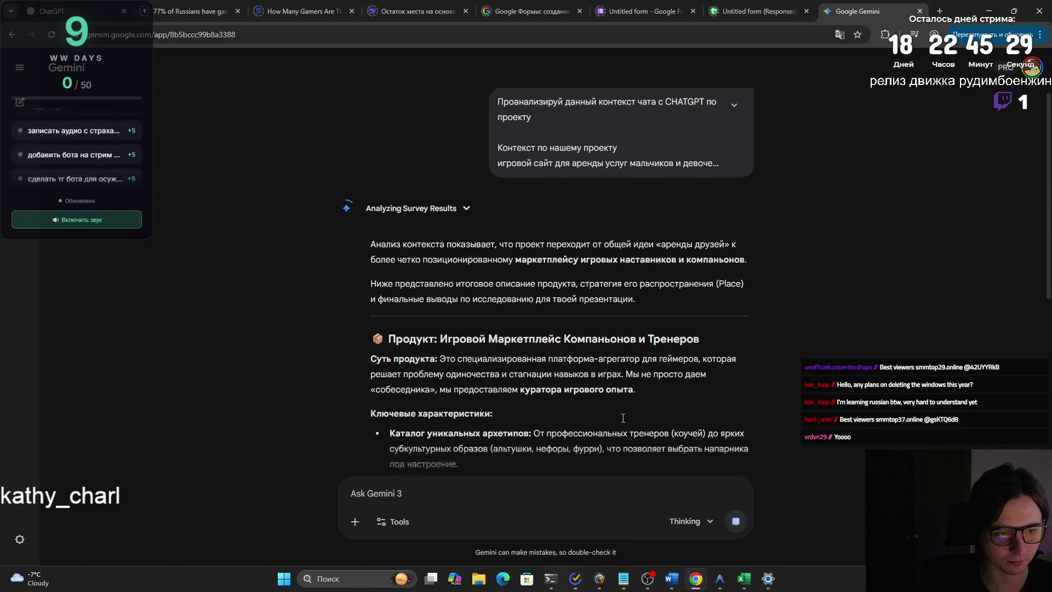
scroll(622, 418, "down", 3)
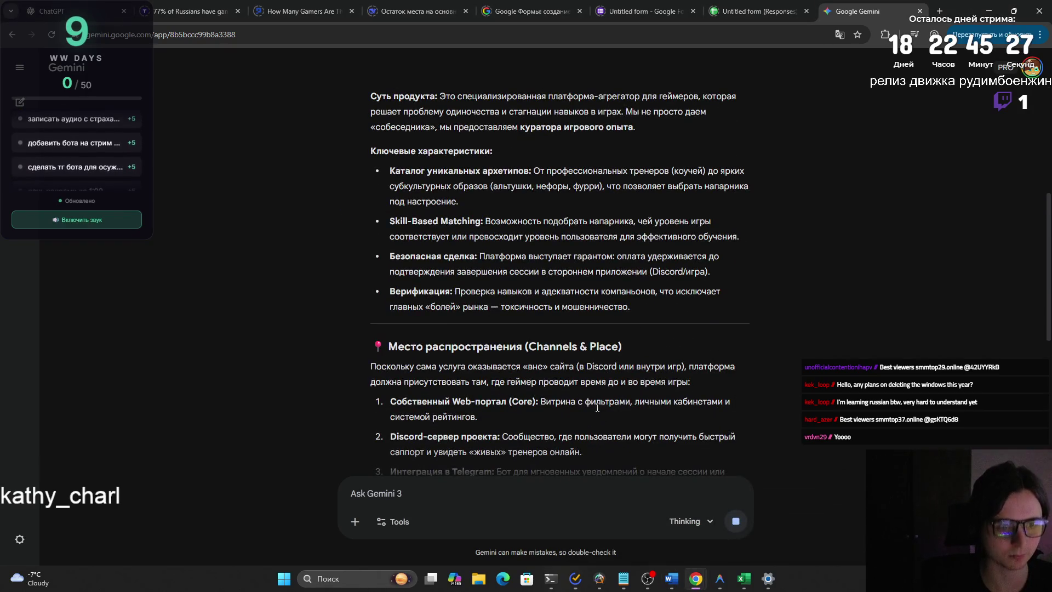
scroll(576, 403, "down", 1)
scroll(557, 398, "down", 1)
scroll(552, 394, "down", 1)
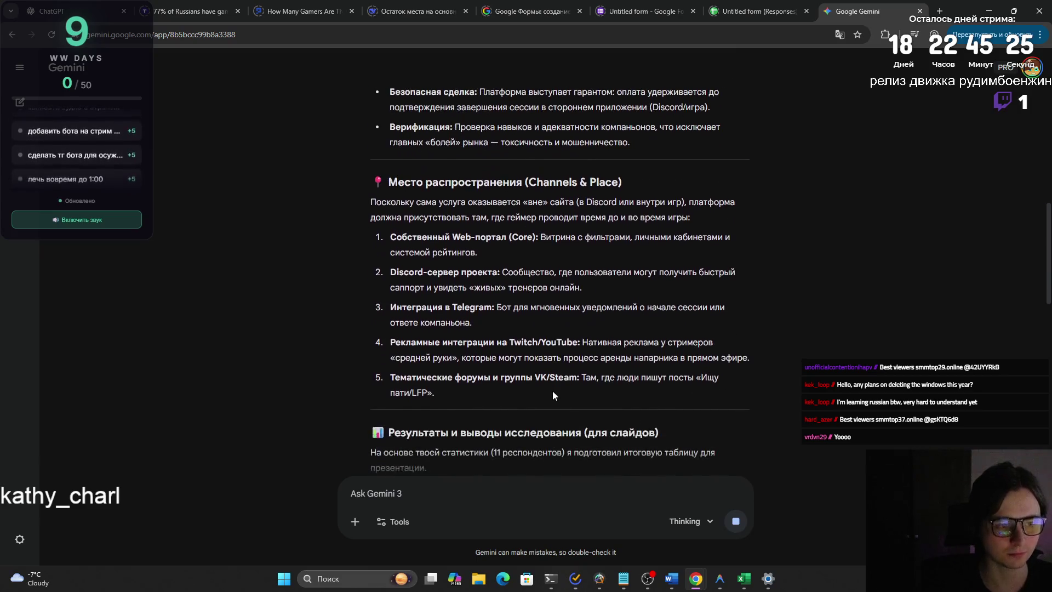
scroll(552, 391, "down", 2)
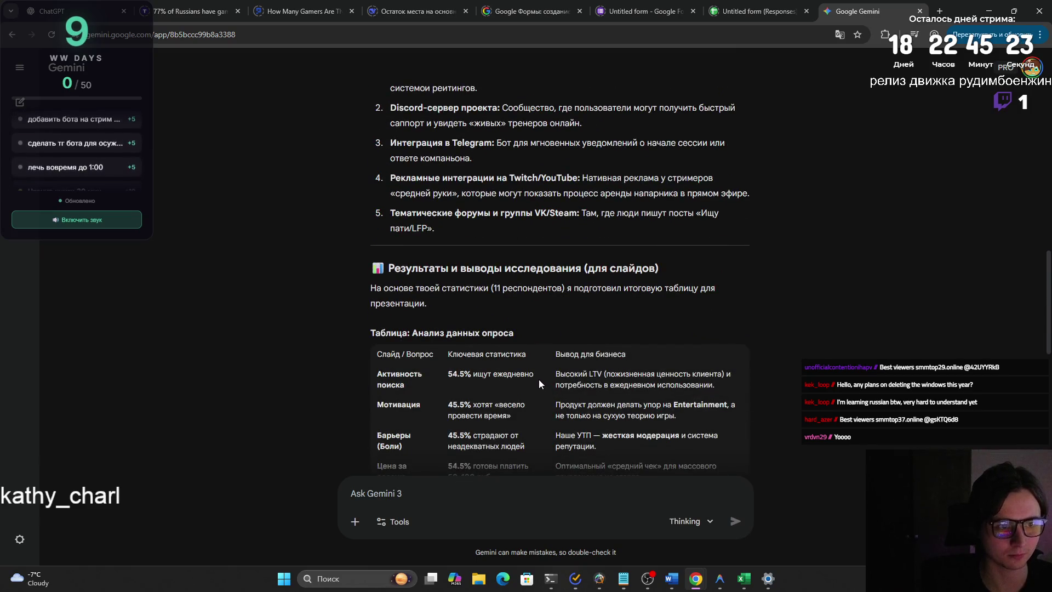
scroll(539, 379, "down", 2)
scroll(527, 377, "down", 2)
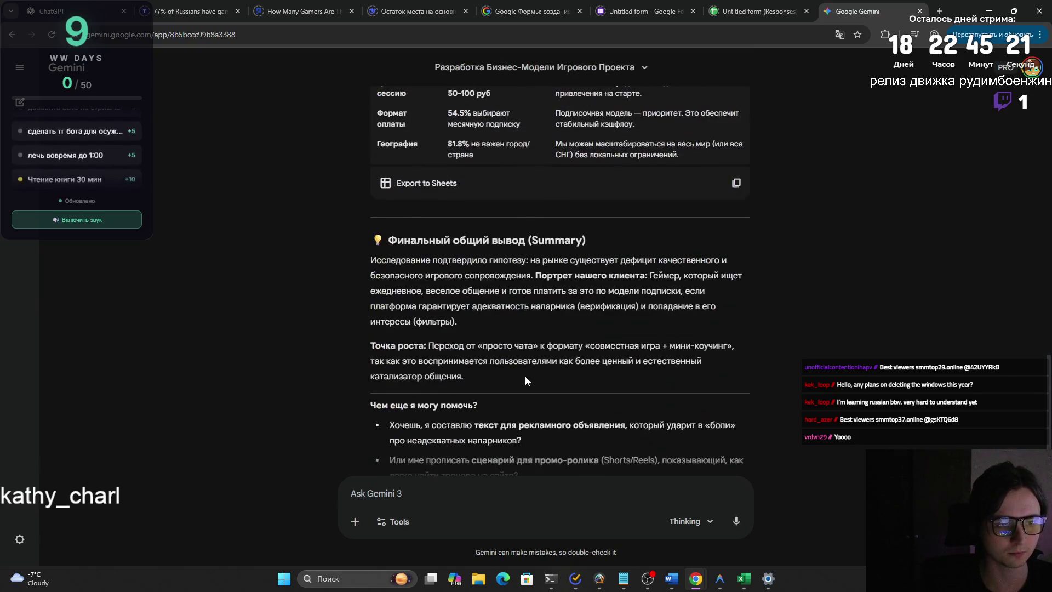
scroll(524, 376, "down", 2)
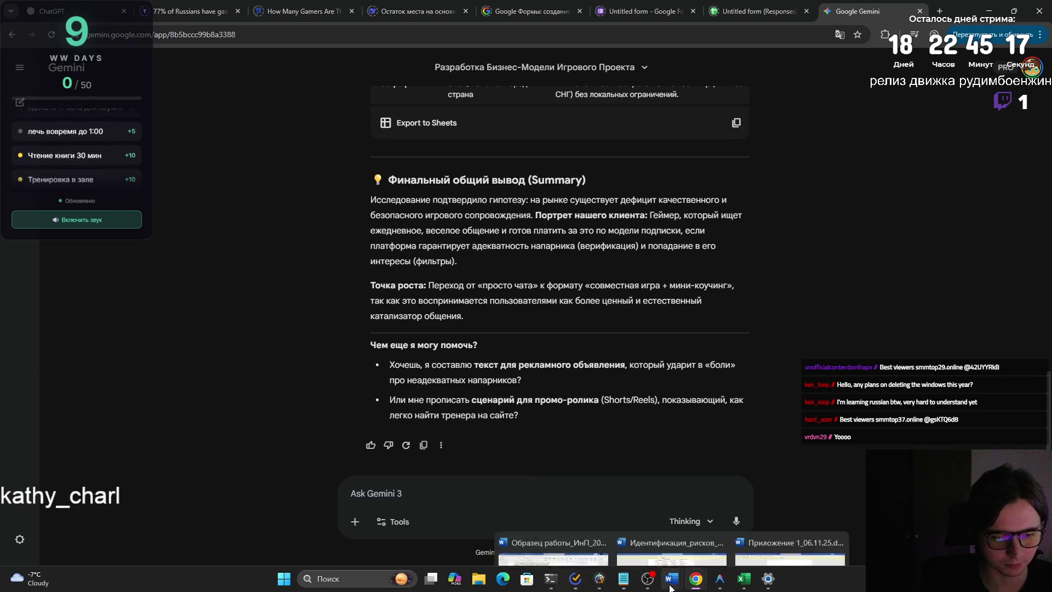
Bring the university IP-strategy assignment page forward after the marketplace reply finishes.
mouse_move(696, 579)
left_click(697, 518)
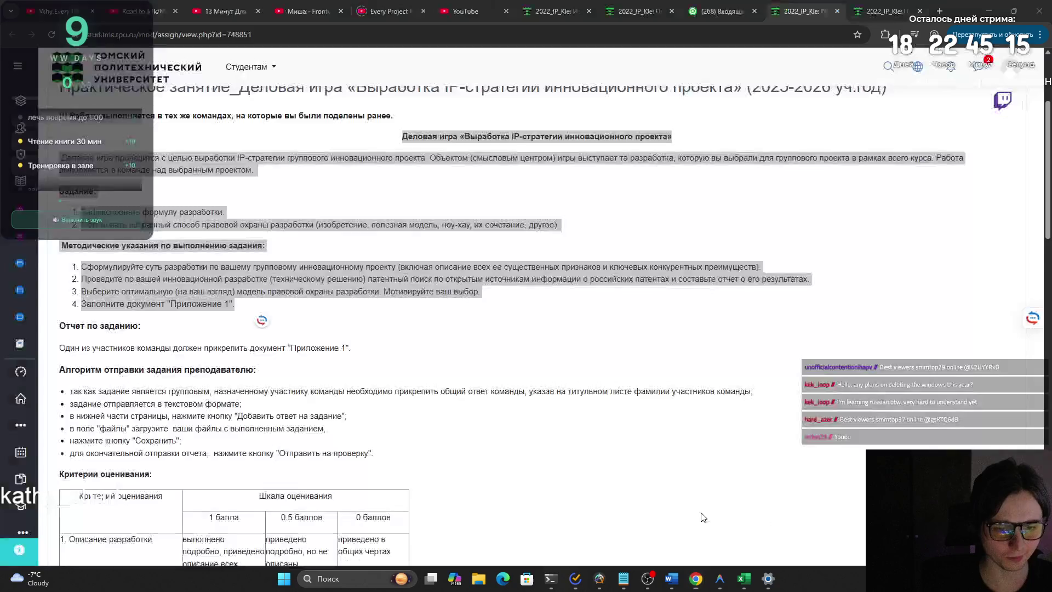
Paste the copied IP-strategy task text below 'Нужно выполнить данное задание:' in the Gemini prompt.
key("alt+Tab")
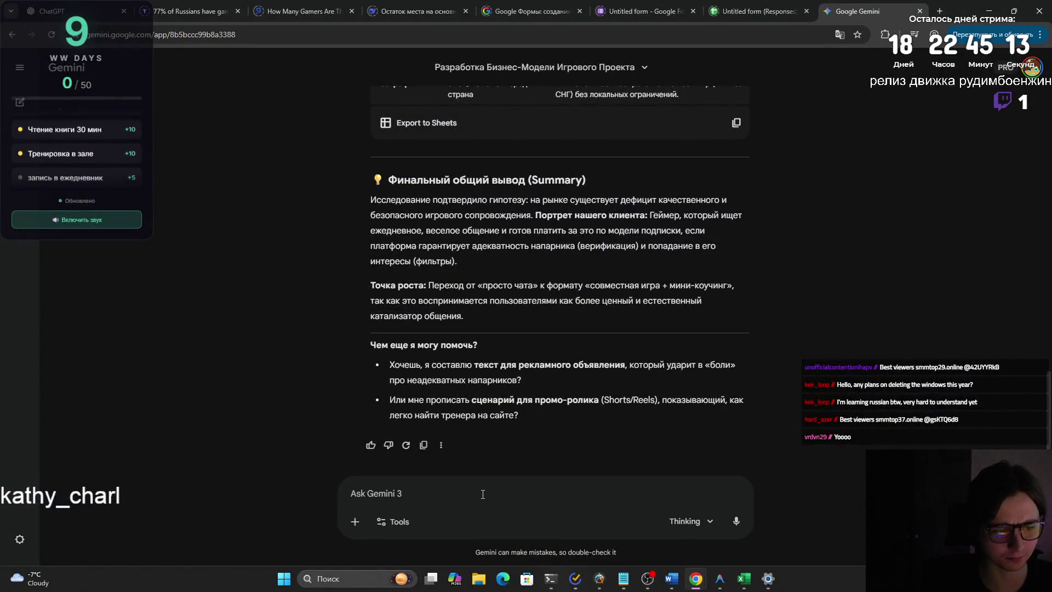
type("Нужновы")
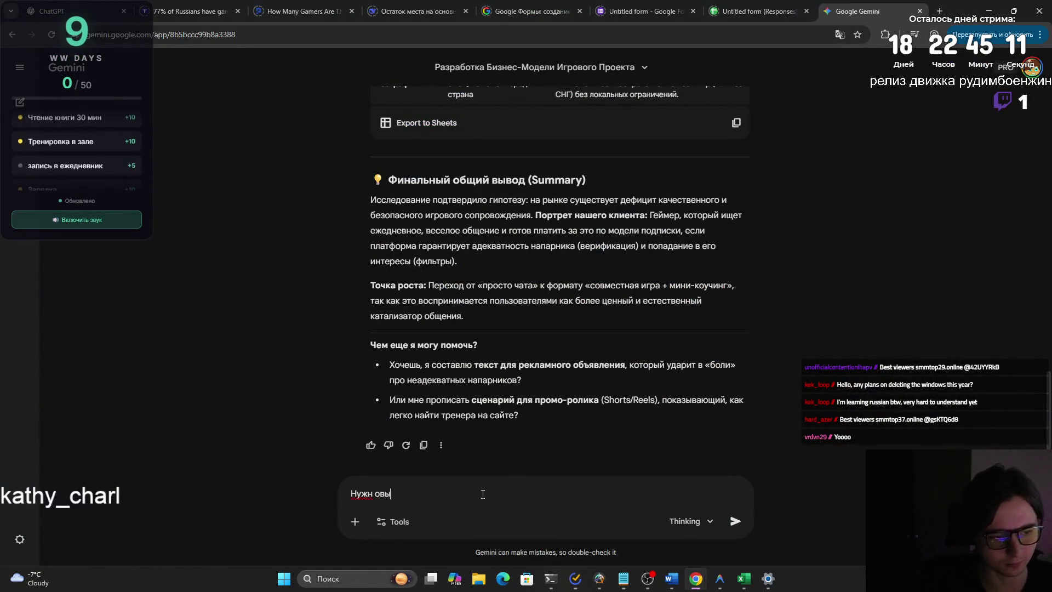
type("о лнить данное з")
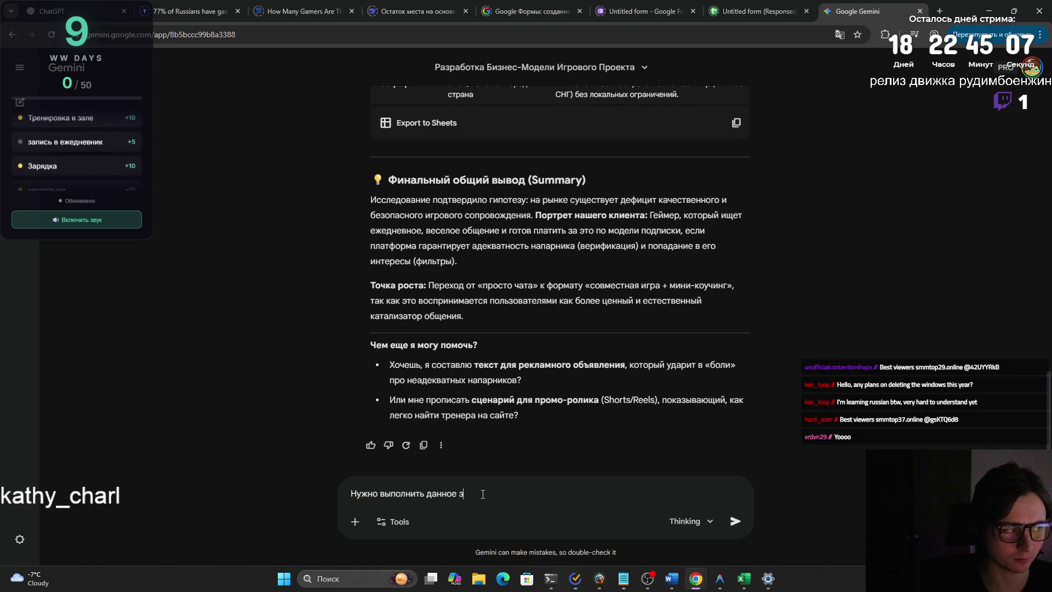
type("ние:")
key("shift+Return")
key("ctrl+v")
key("shift+Return")
Select questions 1–5 of Приложение 1 in Word, then trim the prompt's empty last line in Gemini.
key("alt+Tab")
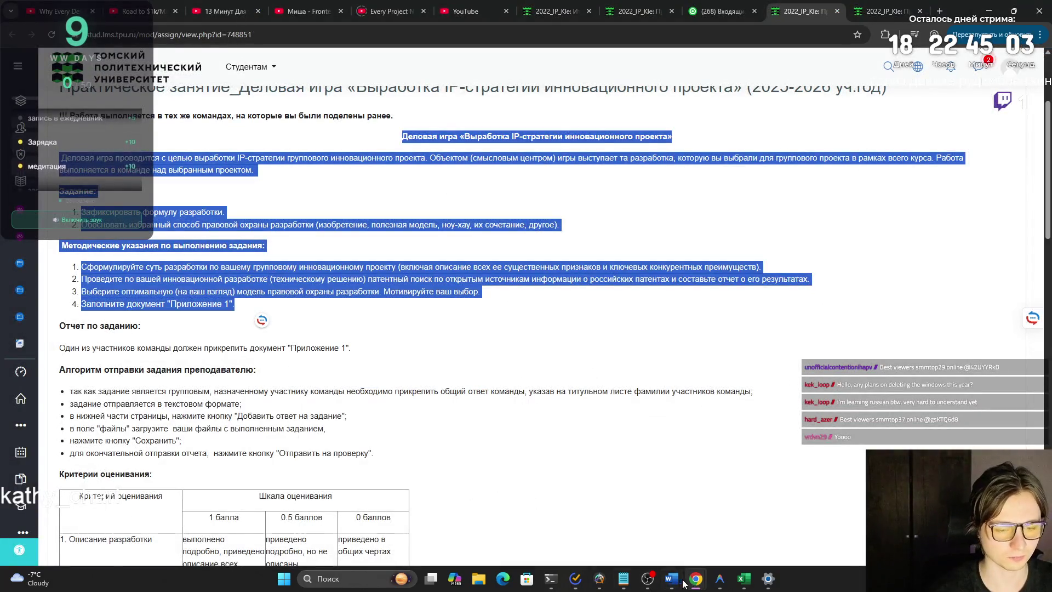
left_click(747, 530)
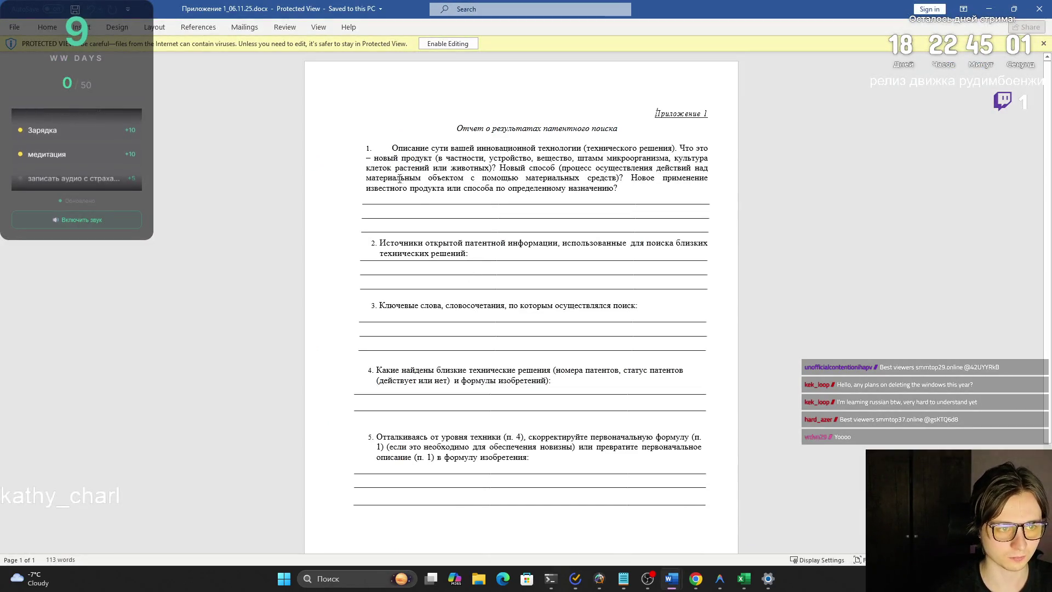
left_click_drag(388, 149, 531, 460)
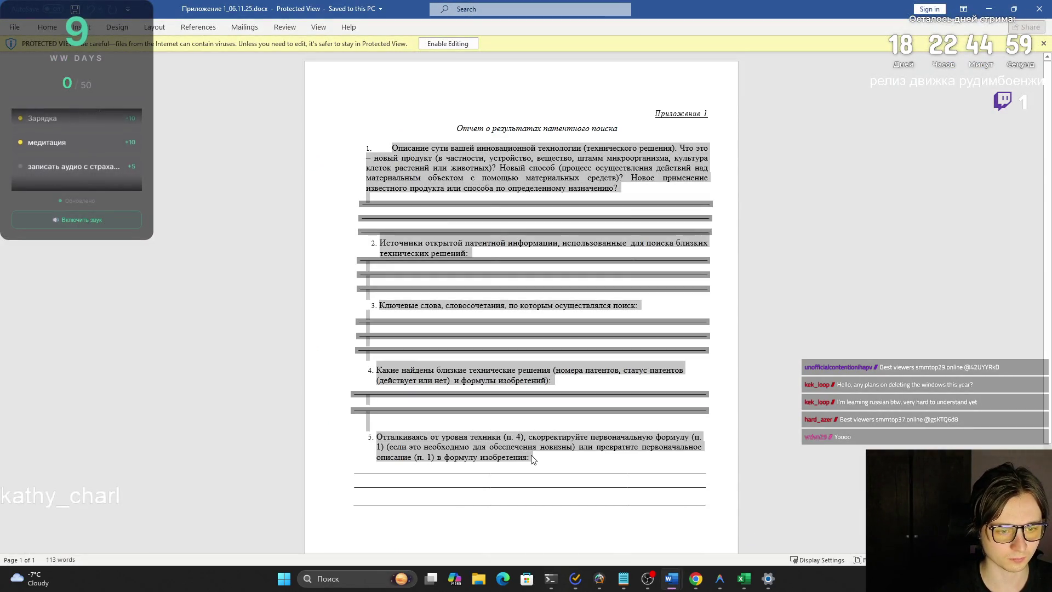
key("alt+Tab")
key("alt+Tab")
key("Tab")
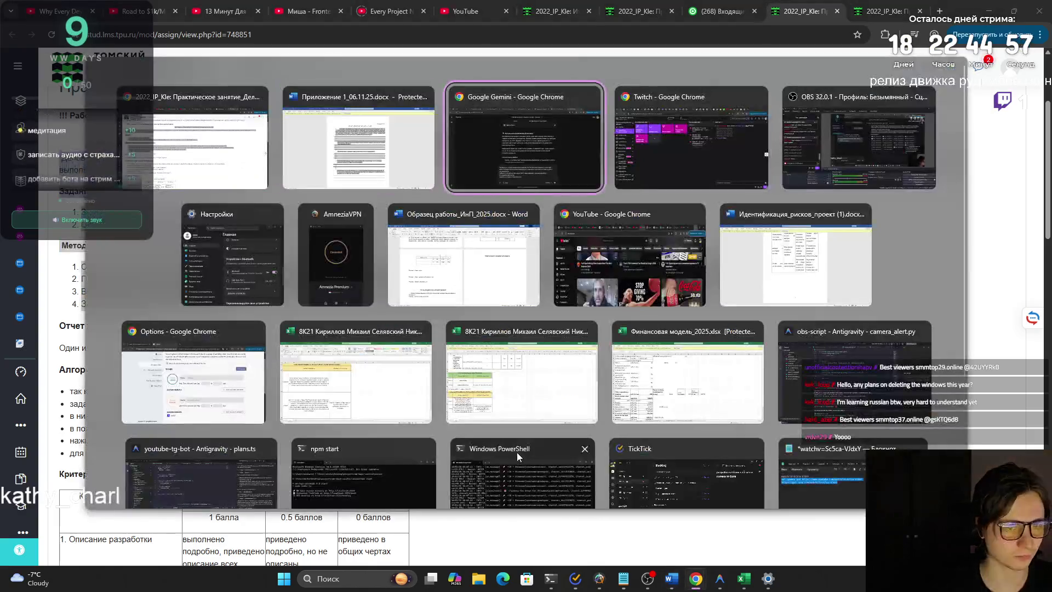
key("BackSpace")
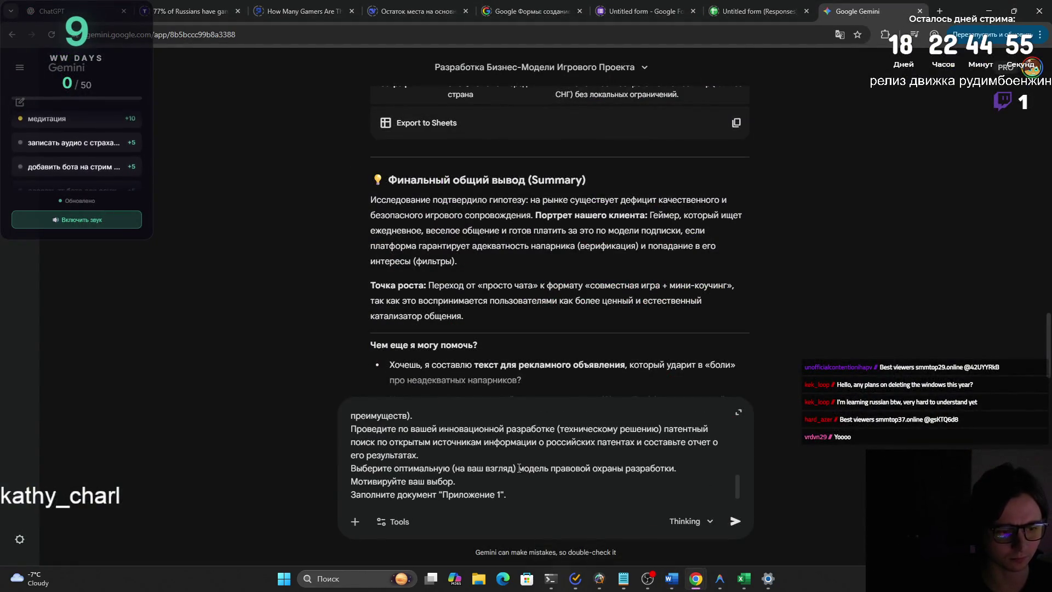
scroll(518, 469, "up", 2)
scroll(514, 481, "up", 3)
scroll(502, 506, "up", 5)
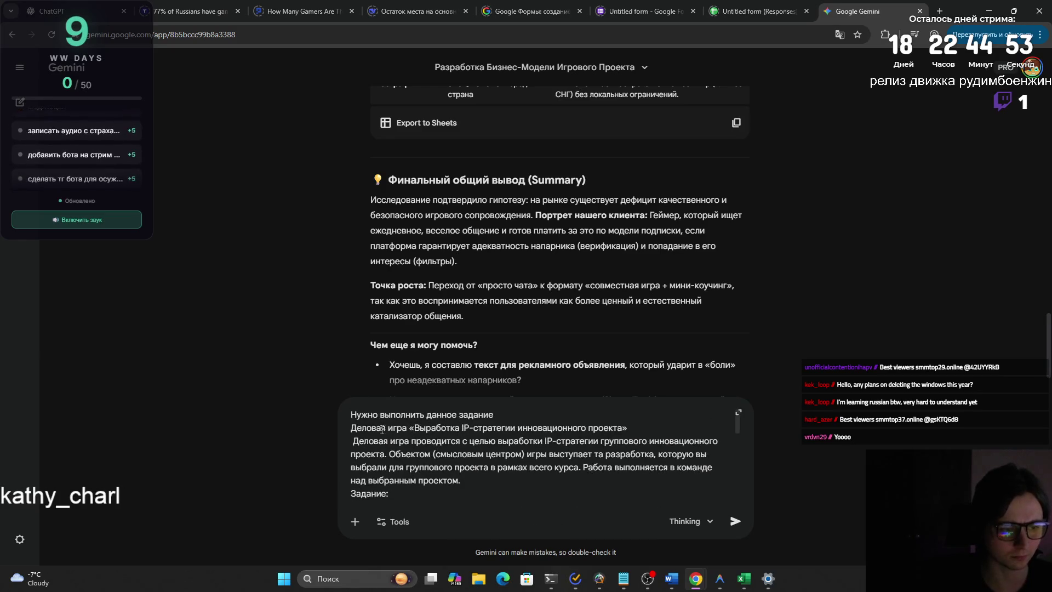
type("вспользуйся")
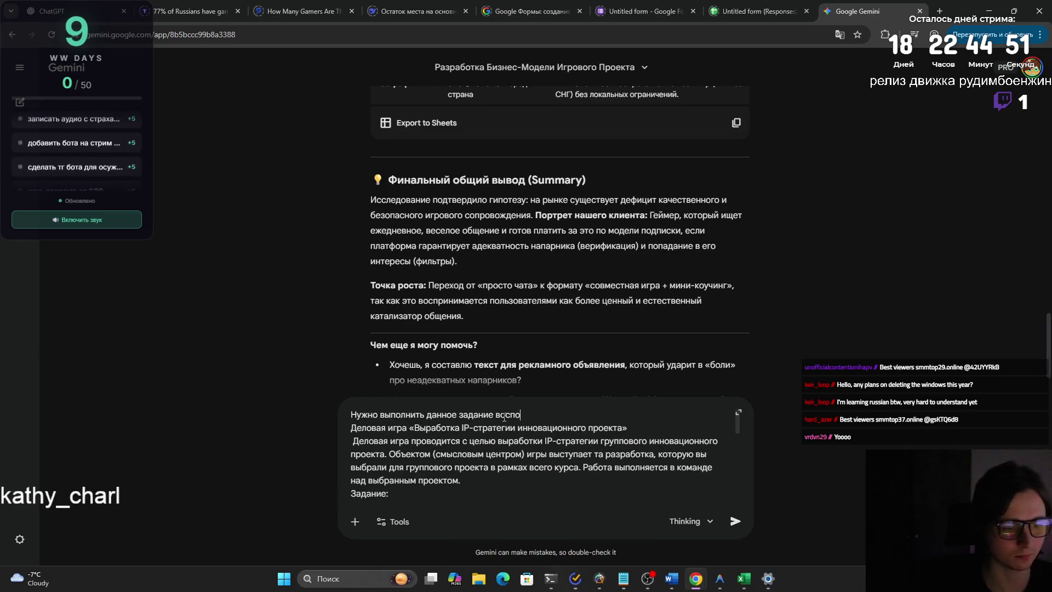
type(" по")
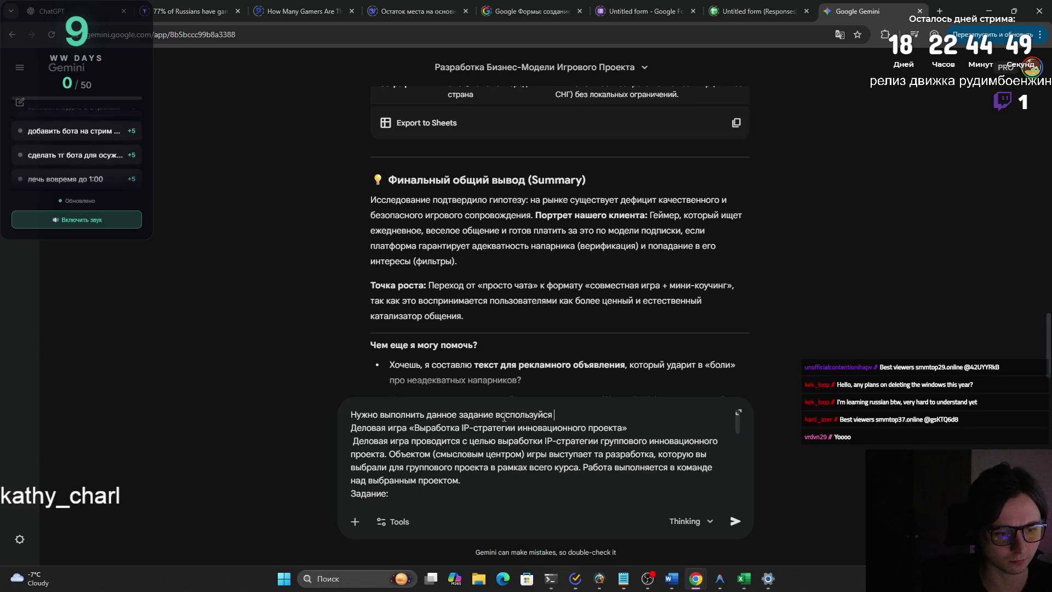
type("иском ин")
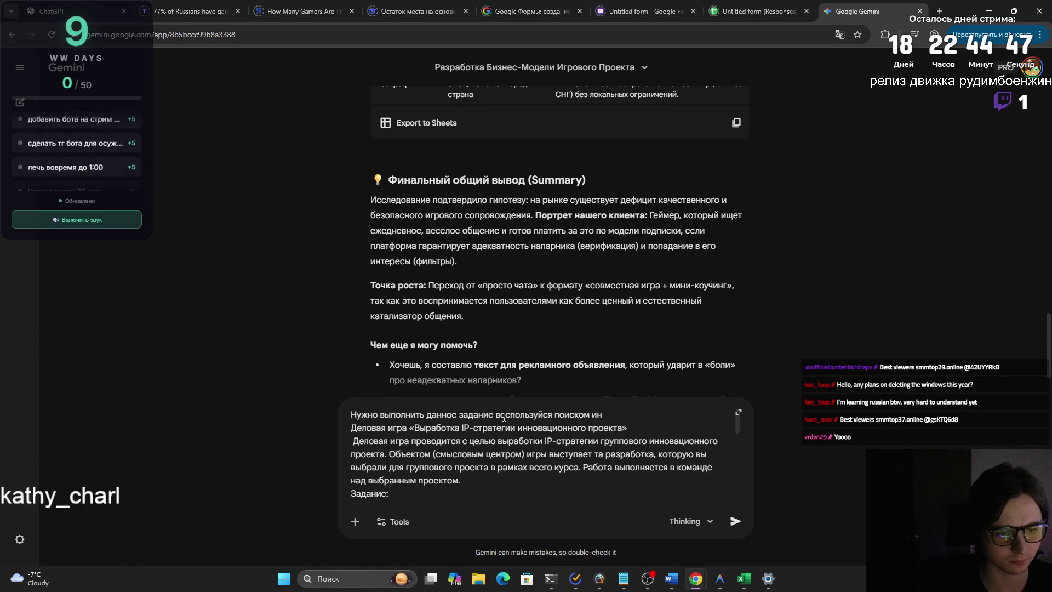
type("тернето")
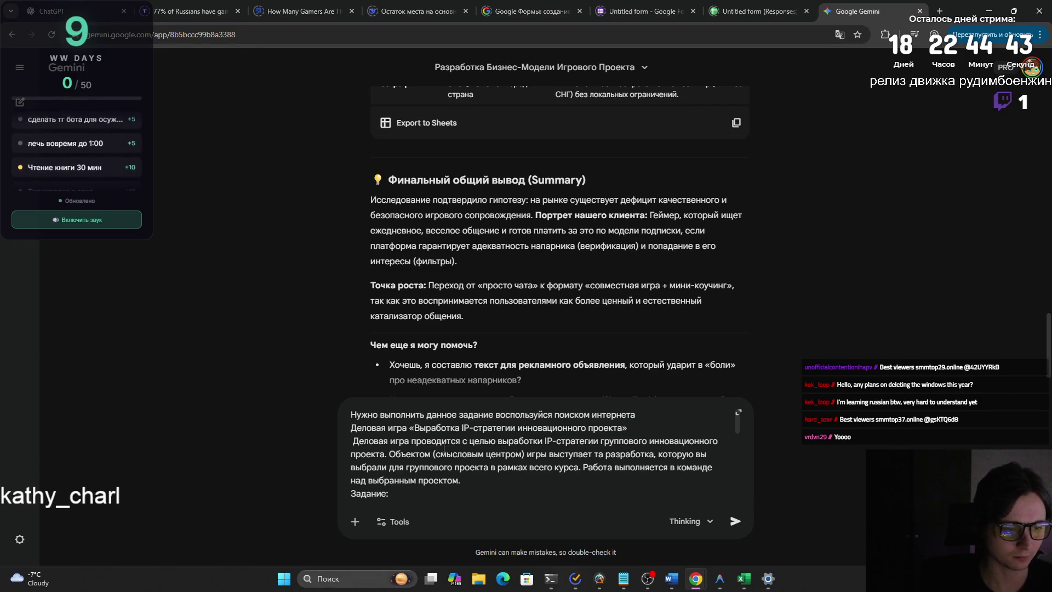
Decline Deep Research's new-chat warning to stay in this conversation, then send the task request.
left_click(355, 521)
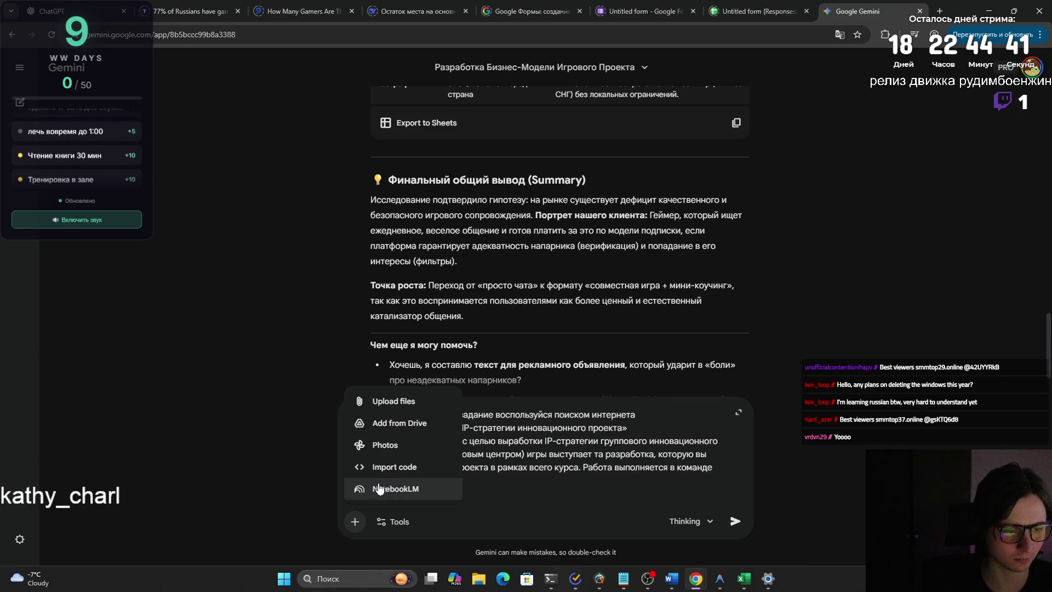
left_click(393, 522)
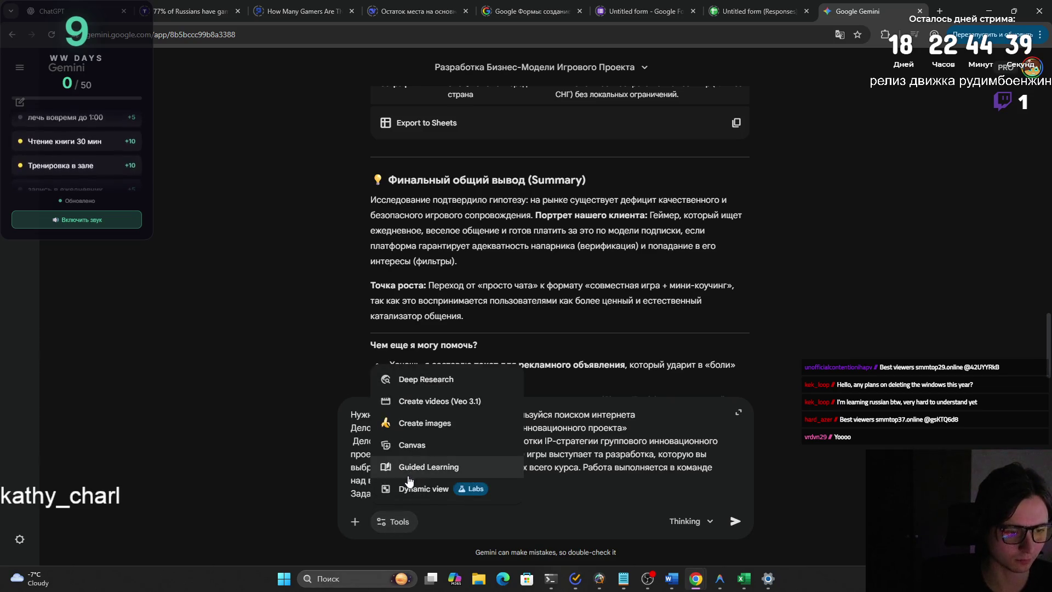
left_click(423, 377)
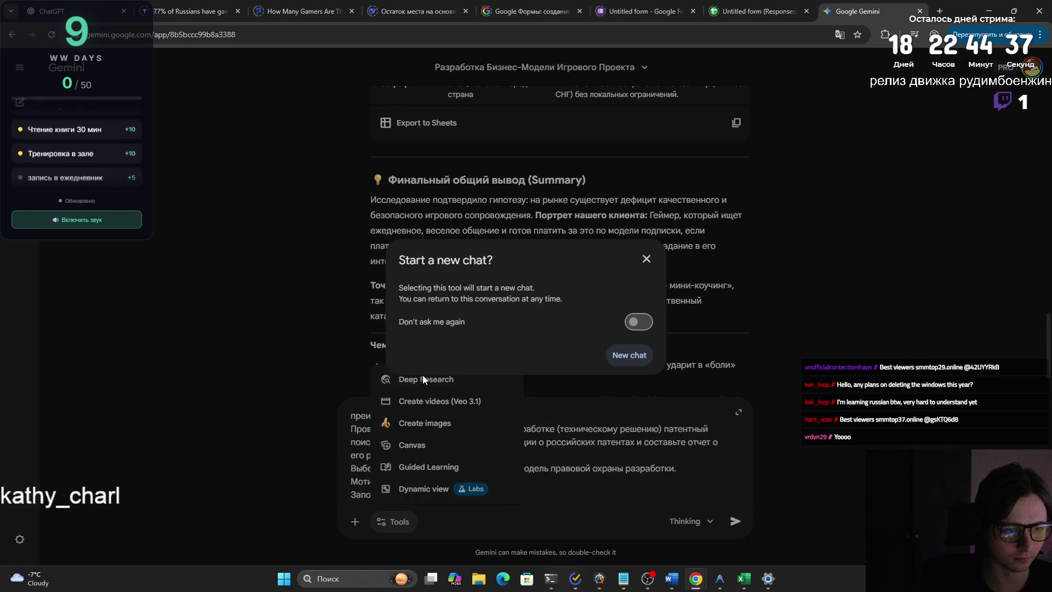
left_click_drag(413, 288, 561, 300)
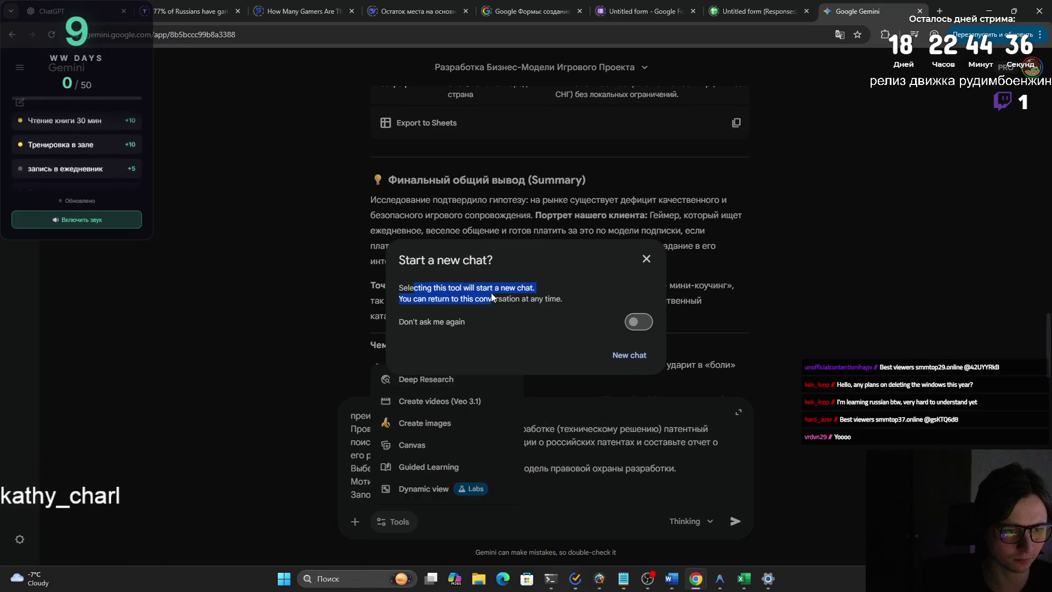
left_click(573, 307)
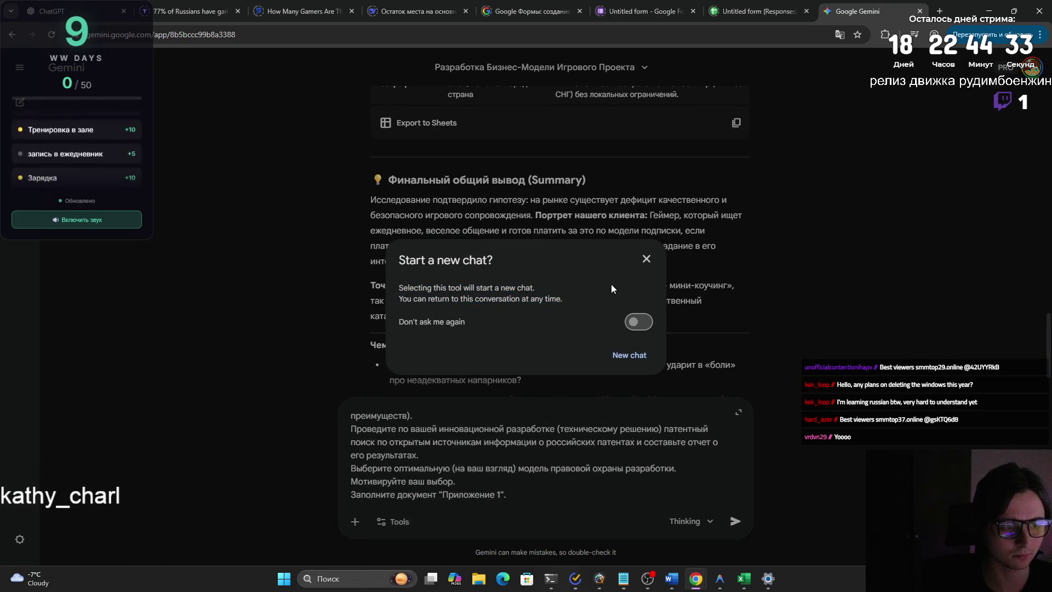
left_click(647, 260)
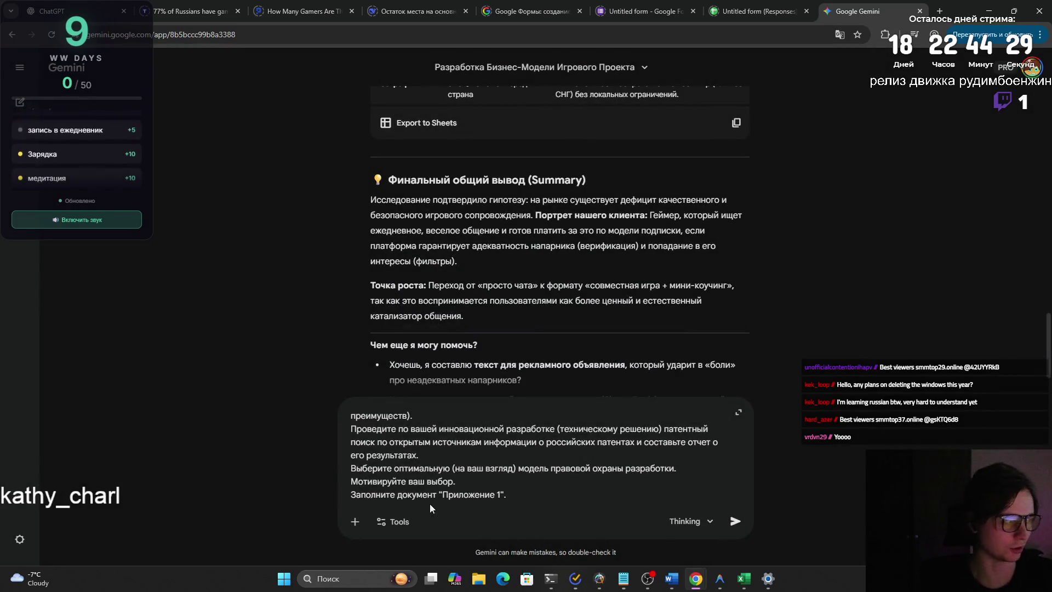
left_click(735, 521)
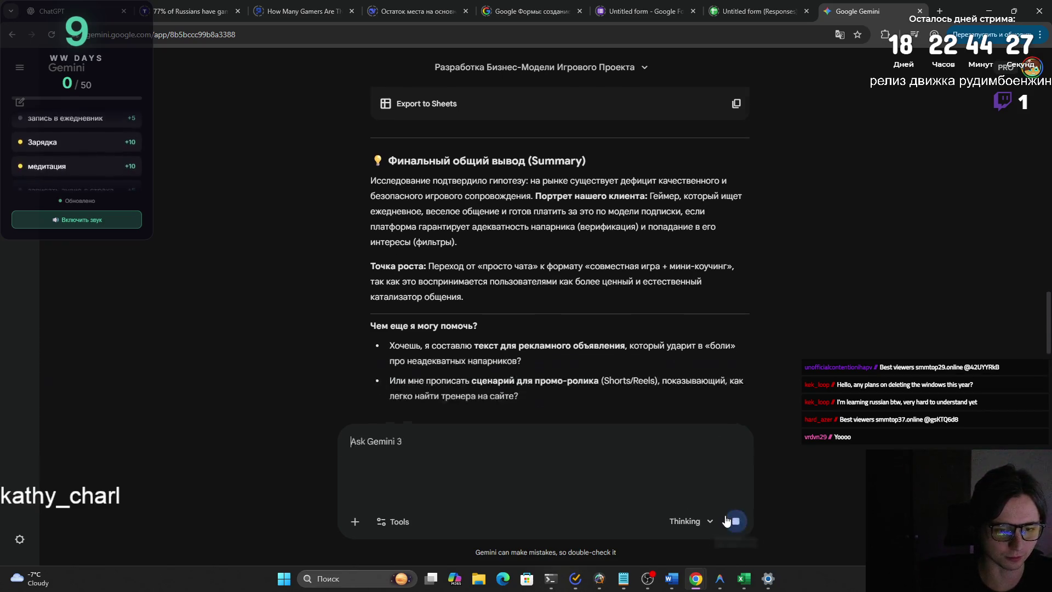
mouse_move(622, 144)
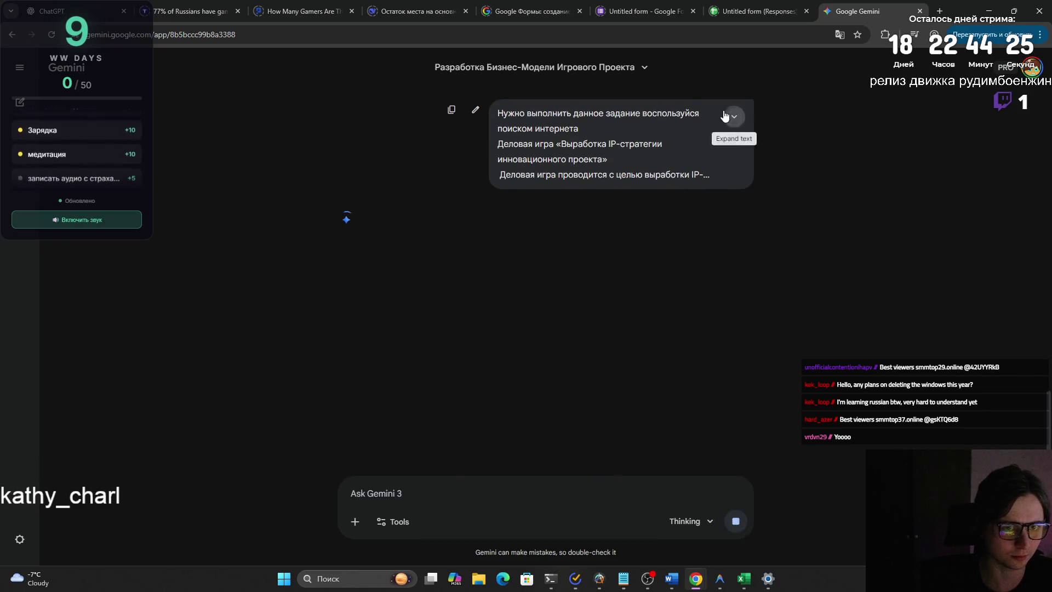
Expand the sent IP-strategy task message to view its full text.
left_click(724, 116)
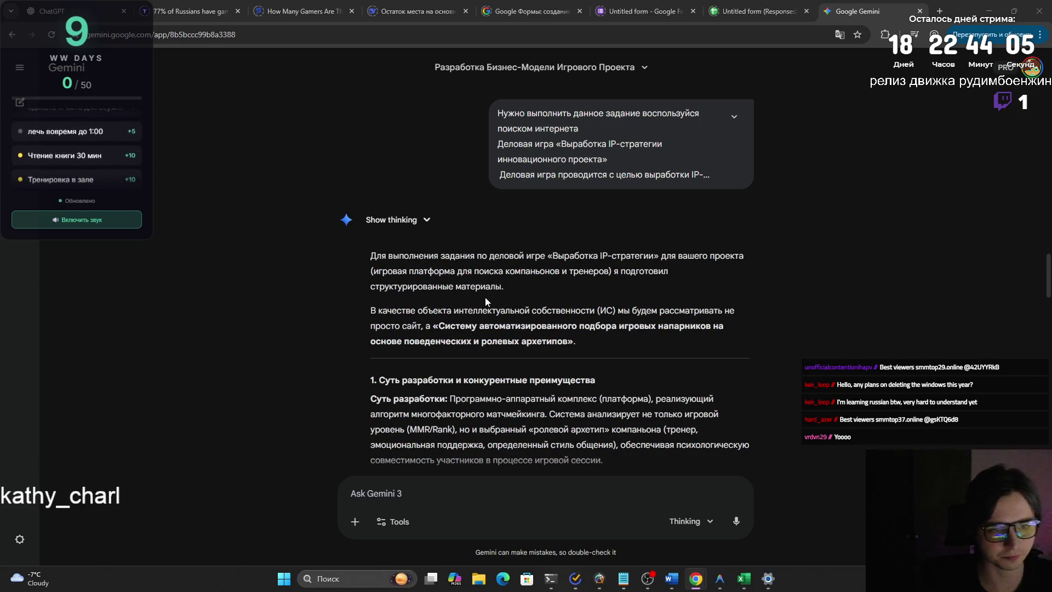
scroll(485, 302, "down", 2)
scroll(502, 273, "down", 4)
scroll(501, 273, "down", 5)
scroll(500, 272, "down", 4)
scroll(497, 270, "down", 3)
scroll(495, 268, "down", 2)
scroll(483, 287, "down", 3)
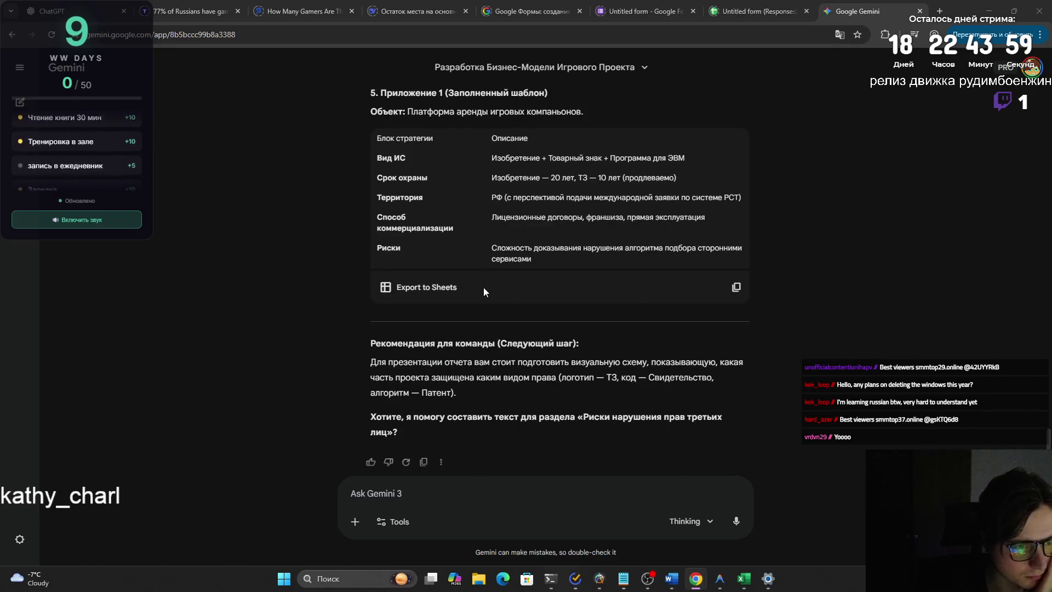
scroll(479, 291, "up", 5)
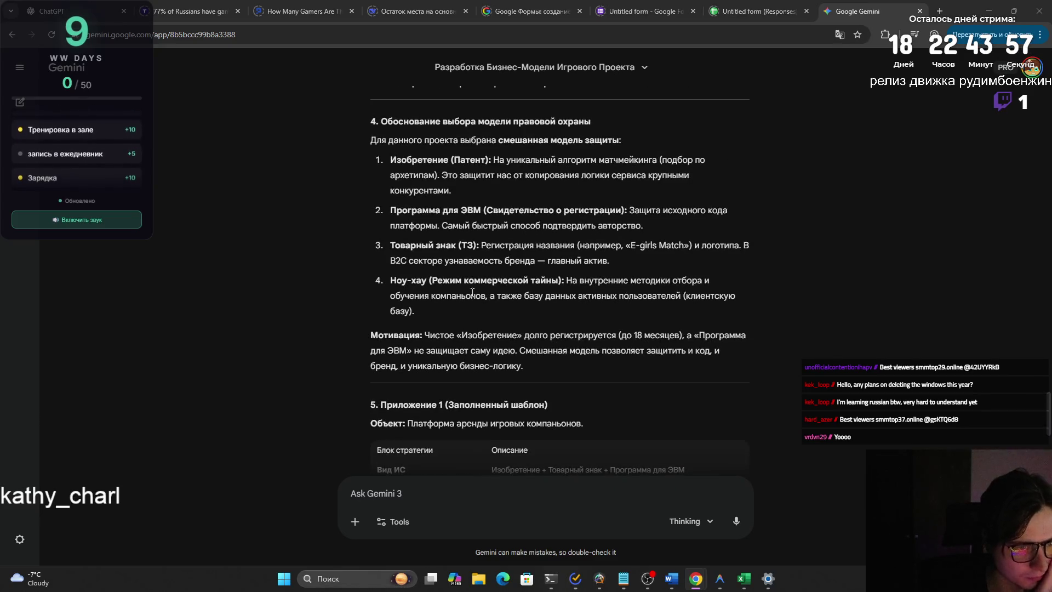
scroll(465, 290, "up", 1)
scroll(465, 294, "up", 2)
scroll(464, 297, "up", 2)
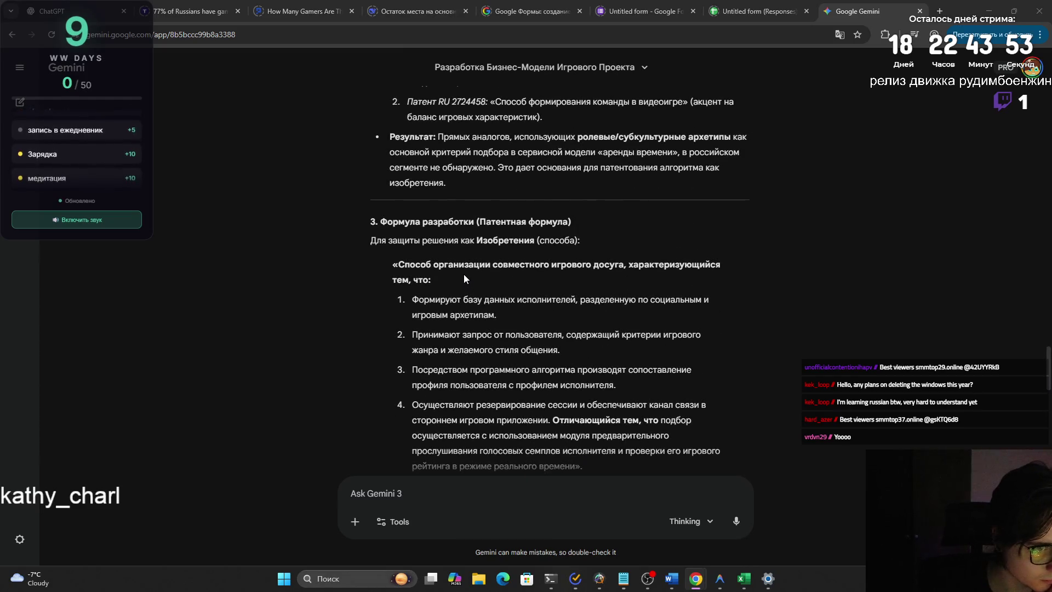
scroll(464, 277, "up", 3)
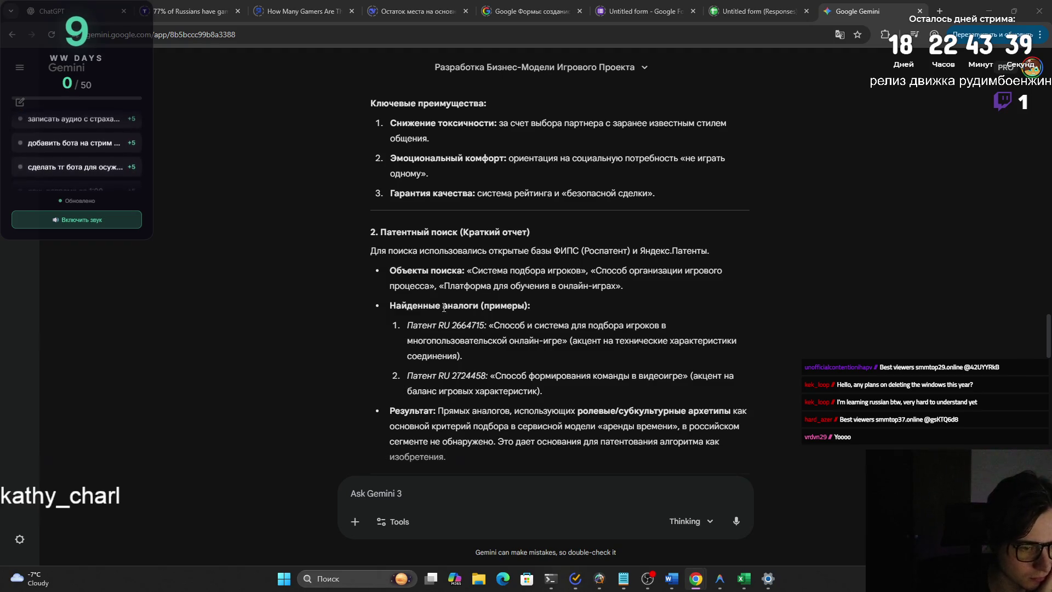
scroll(445, 306, "down", 1)
scroll(444, 306, "down", 1)
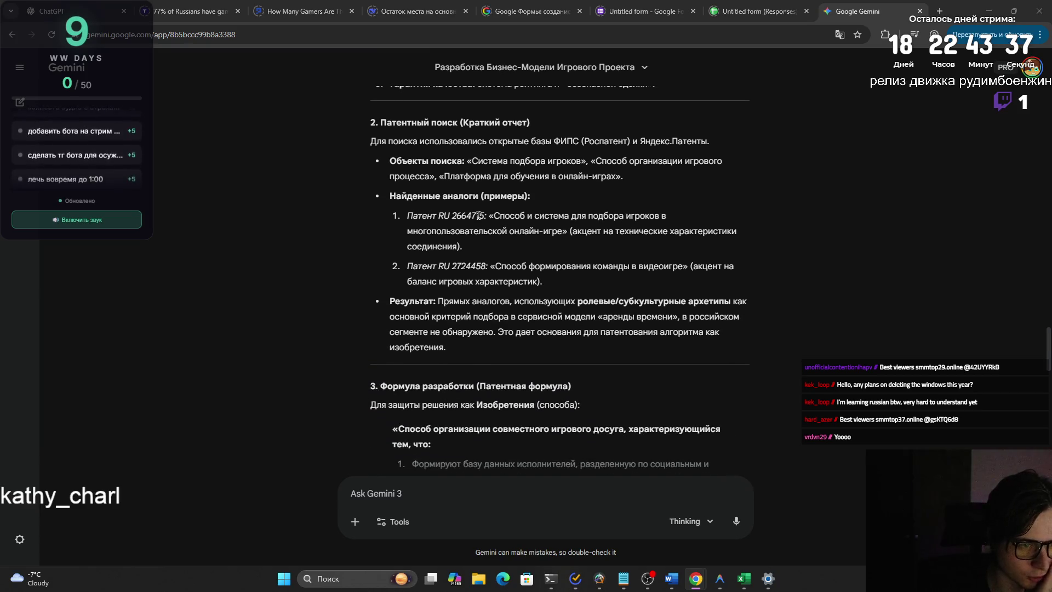
Select and copy the cited analogue 'Патент RU 2664715' from Gemini's answer.
left_click_drag(486, 215, 408, 216)
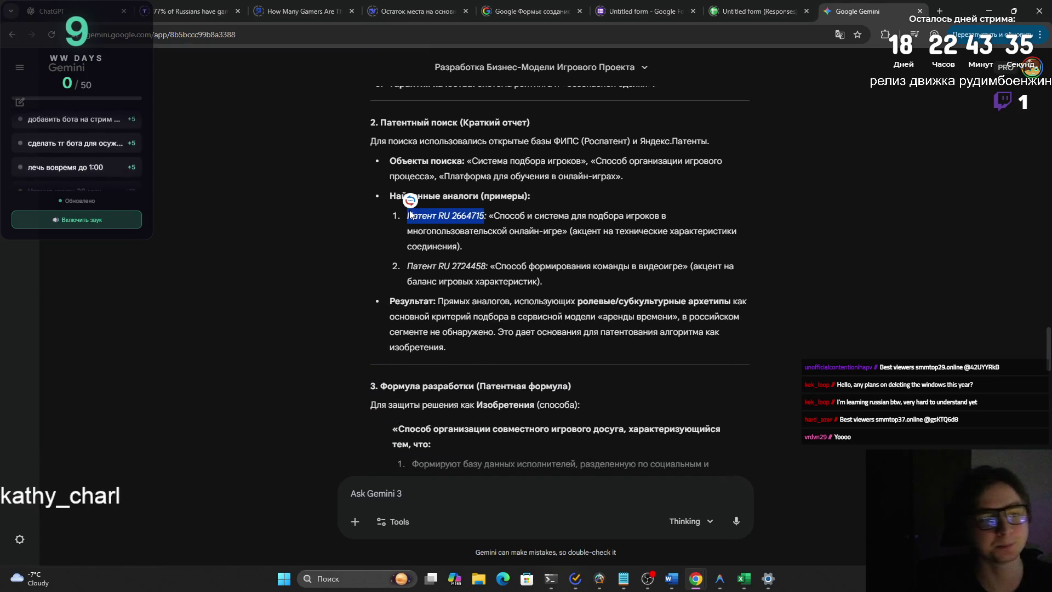
key("ctrl+c")
Search Google for 'Патент RU 2664715' in a new tab.
key("ctrl+t")
key("ctrl+v")
key("Return")
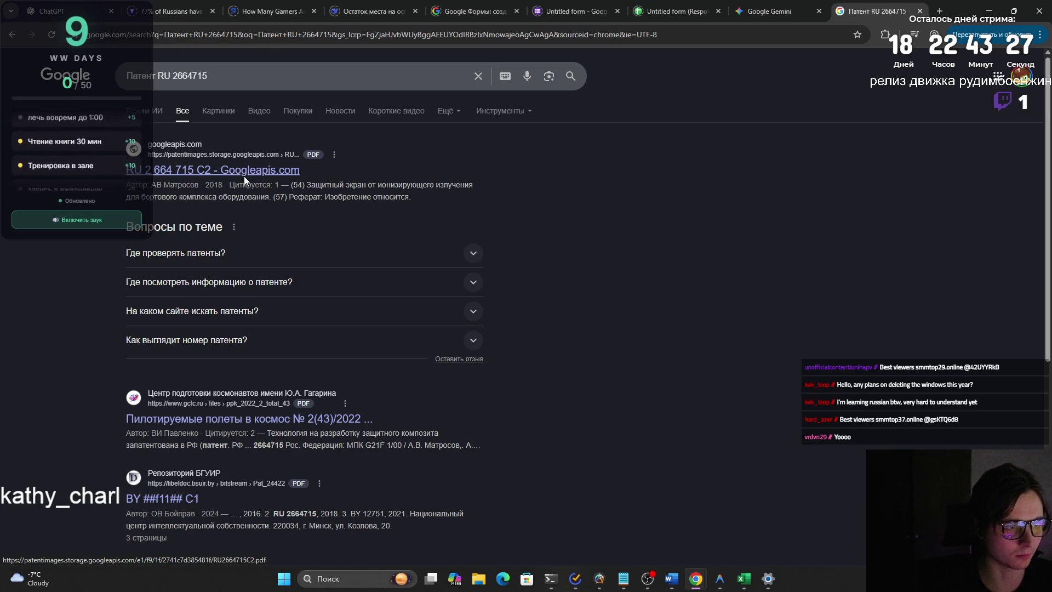
scroll(245, 176, "down", 3)
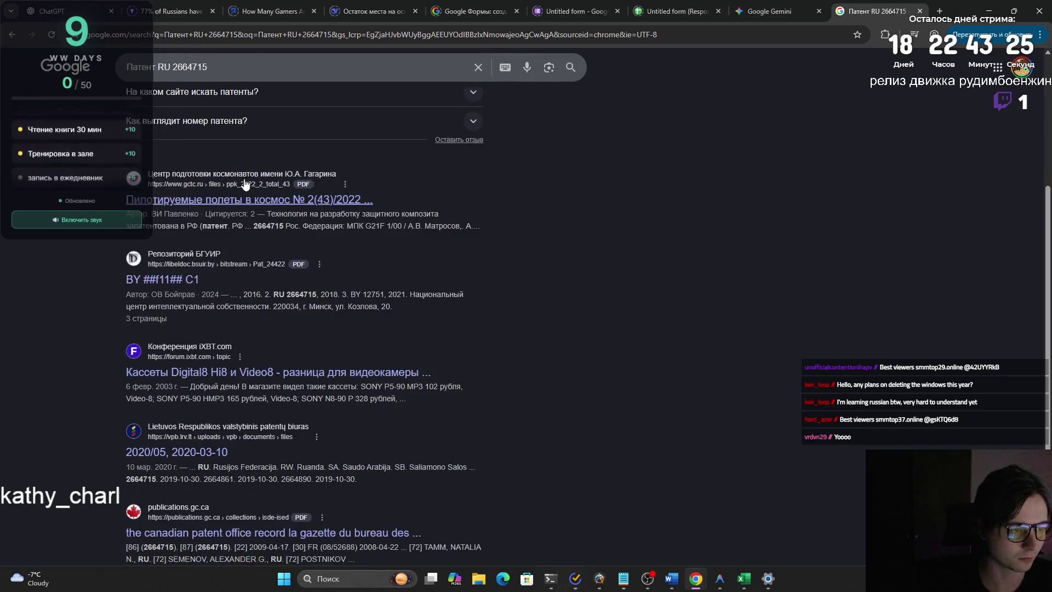
scroll(244, 183, "down", 2)
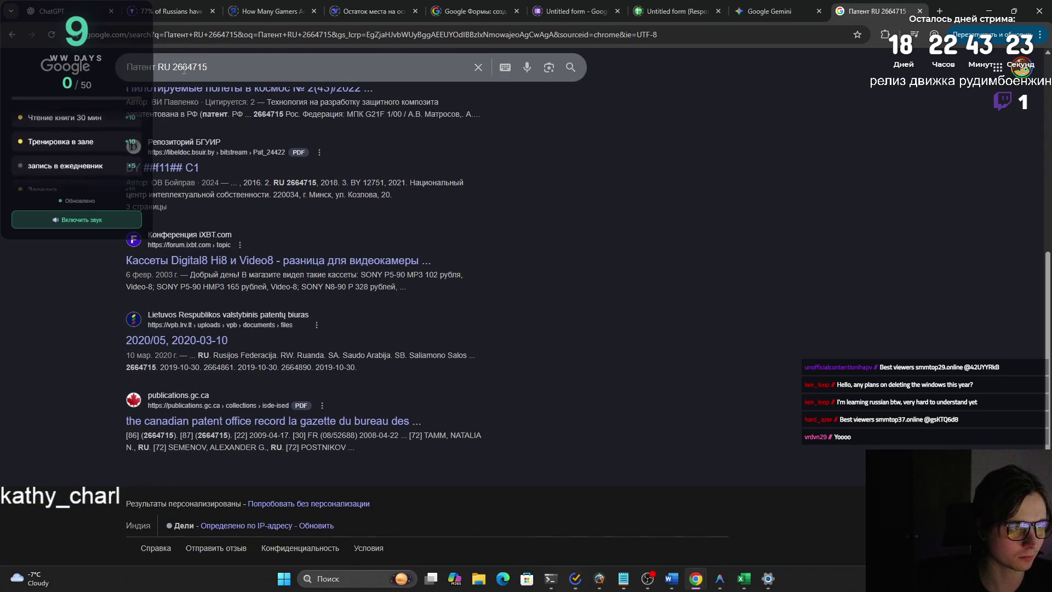
Rerun the search for the bare number 2664715 and return to the query to refine it.
left_click(161, 67)
key("BackSpace")
key("BackSpace")
key("BackSpace")
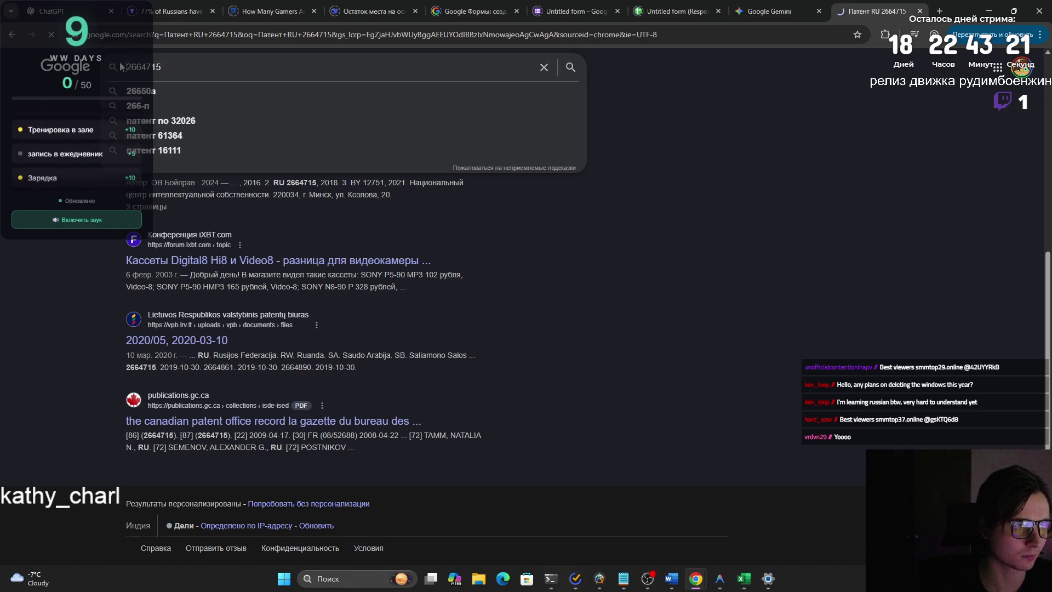
key("Return")
left_click(223, 76)
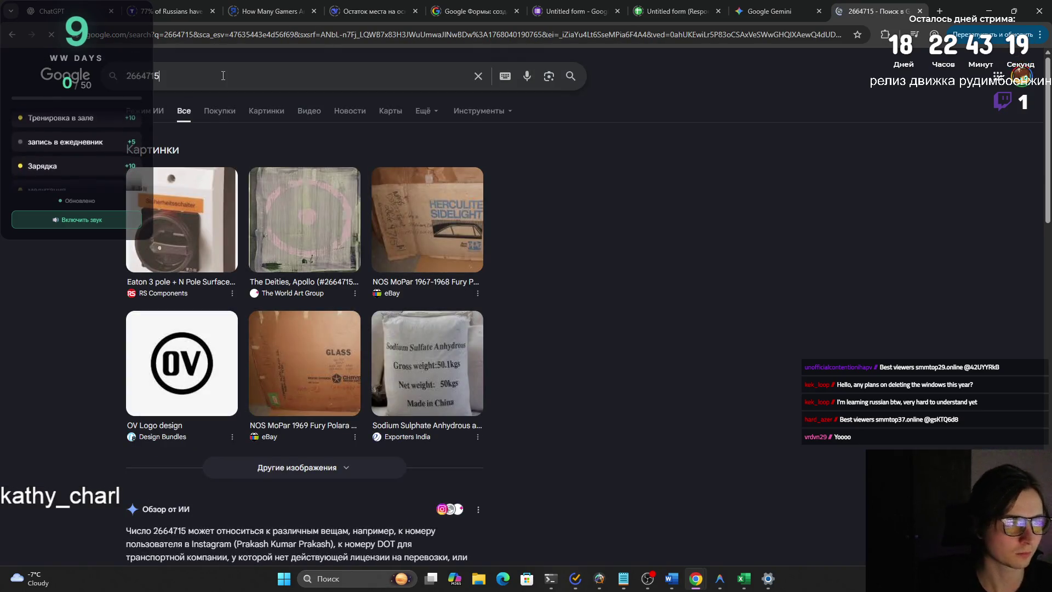
type(" gfntyn")
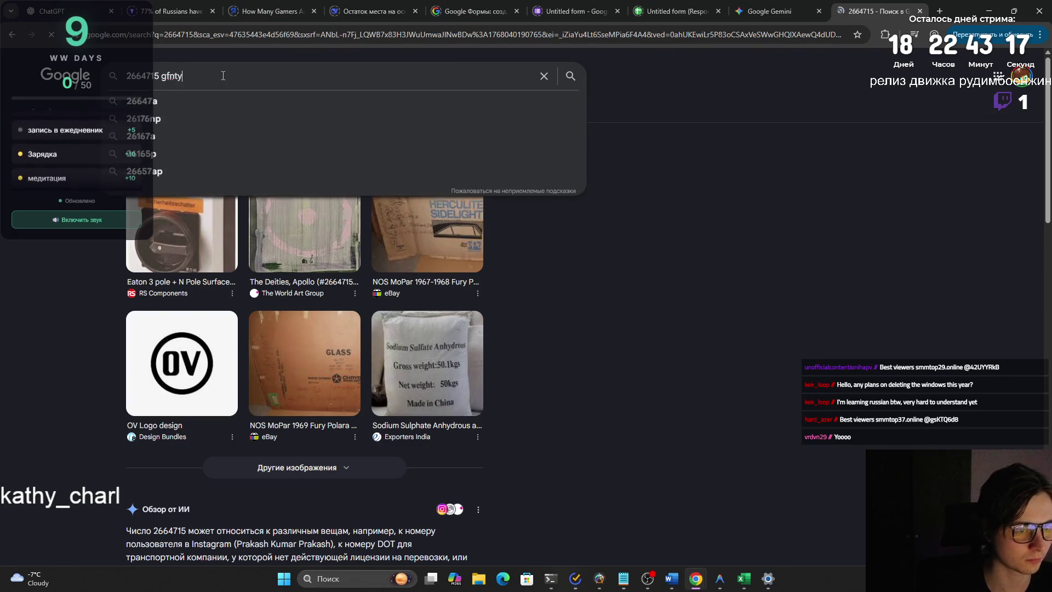